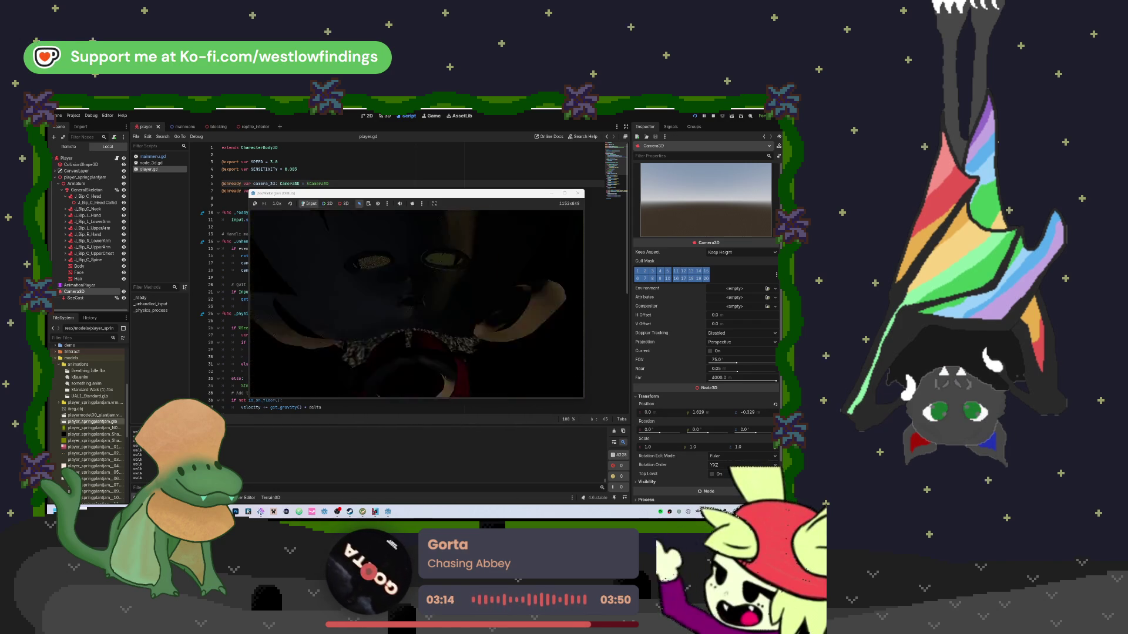
# Close the running game test window to get back to player.gd
pyautogui.press('Escape')
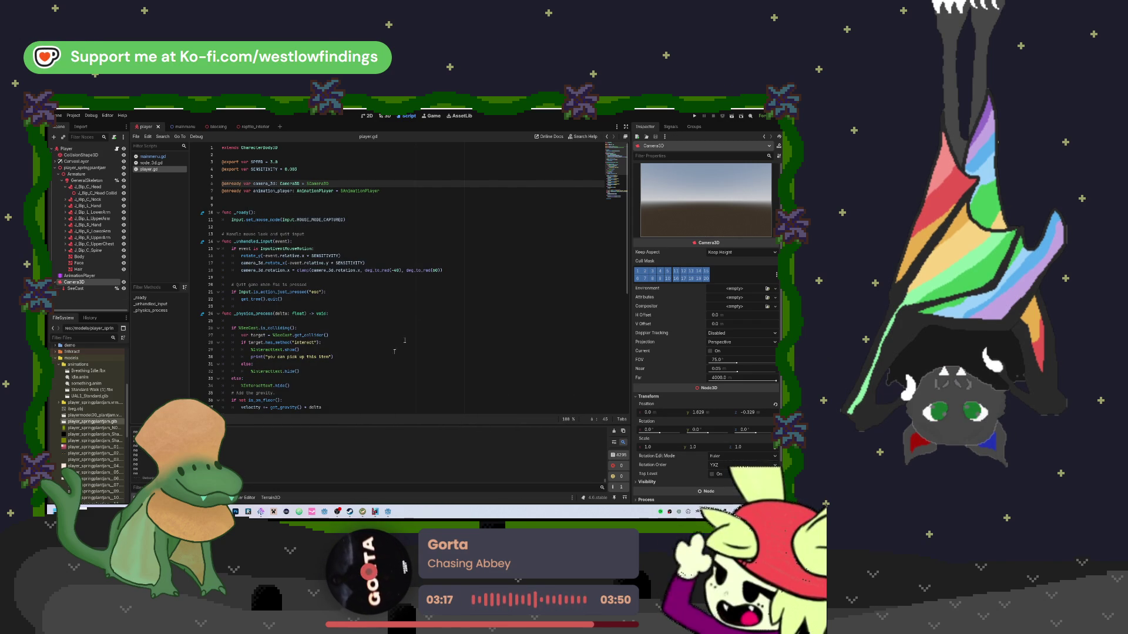
# Delete the print("walk") debug lines from player.gd's movement code and show the Idle animation timeline
pyautogui.scroll(-4, 313, 290)
pyautogui.scroll(-4, 313, 290)
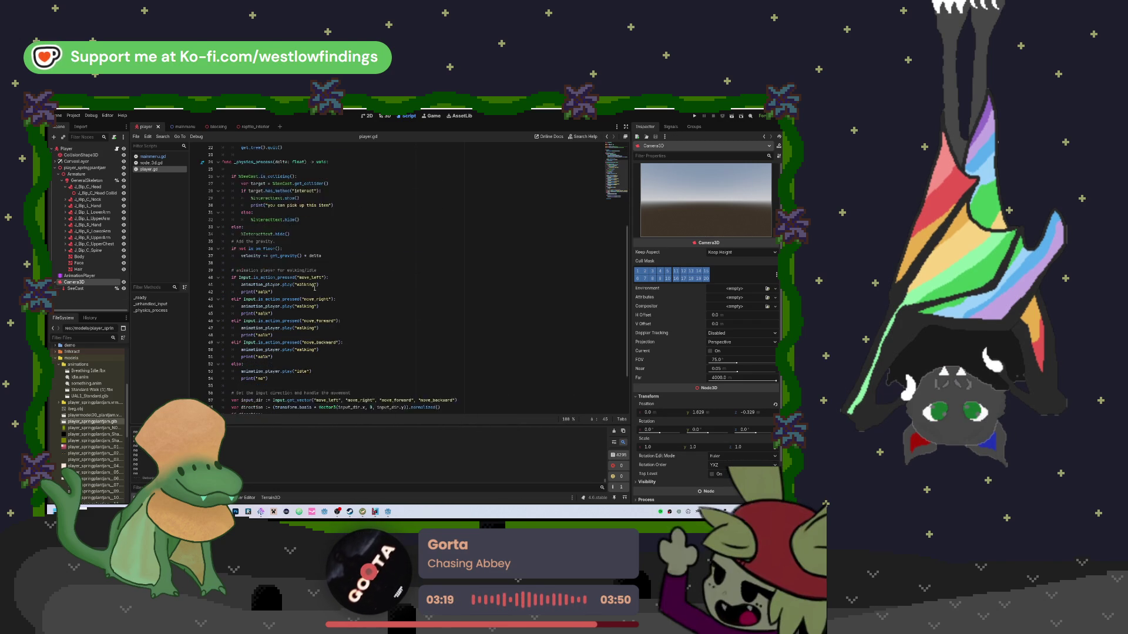
pyautogui.click(247, 270)
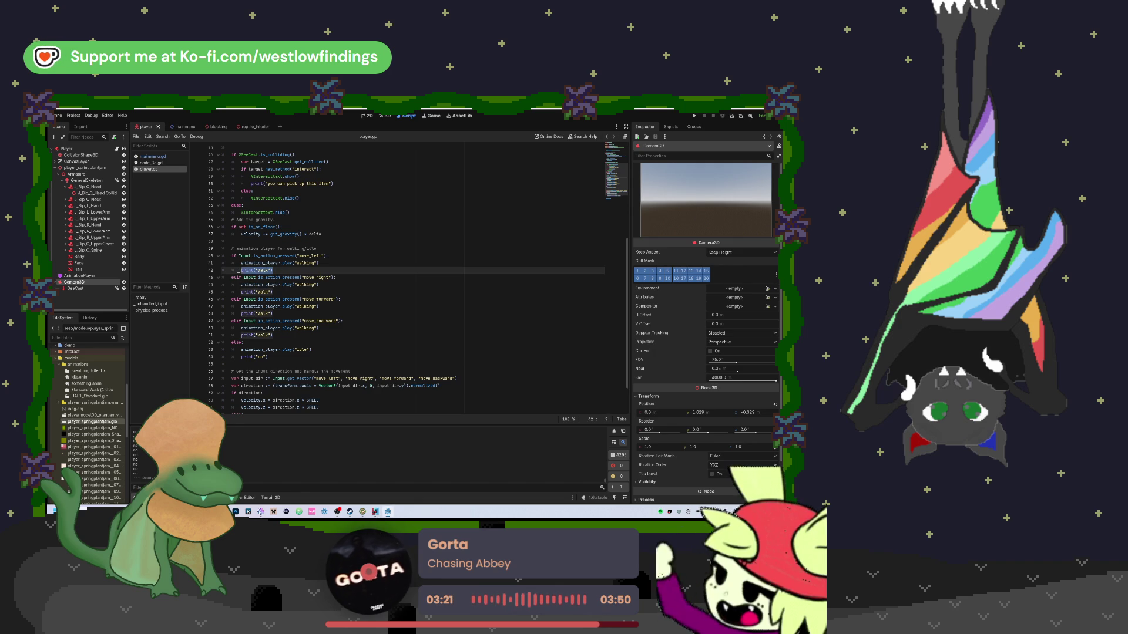
pyautogui.press('BackSpace')
pyautogui.press('BackSpace')
pyautogui.press('BackSpace')
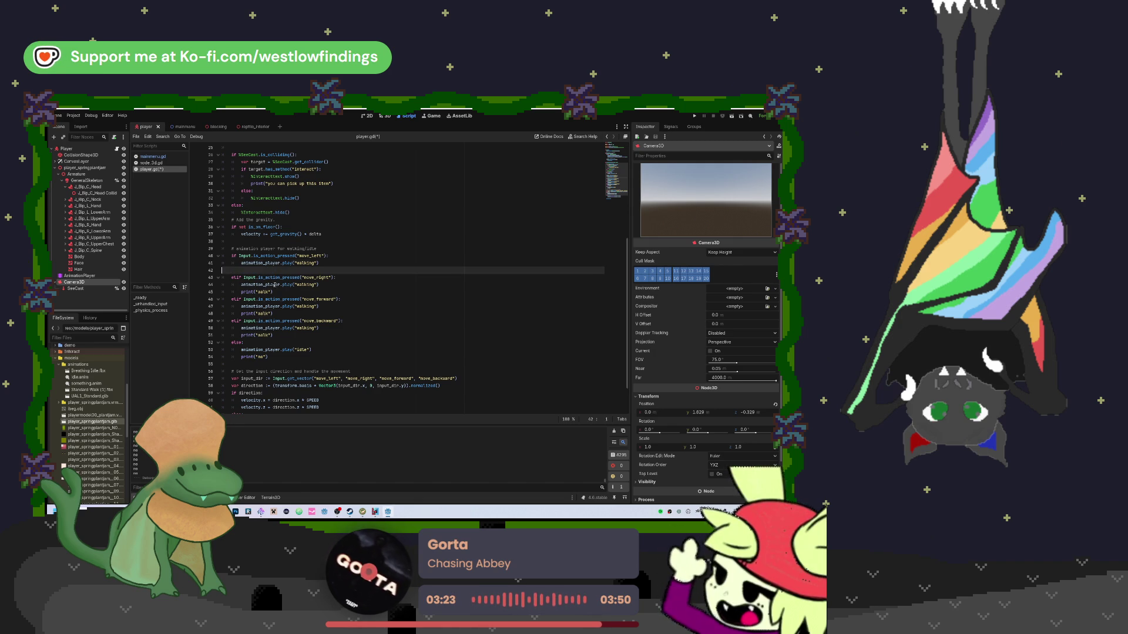
pyautogui.press('BackSpace')
pyautogui.press('BackSpace')
pyautogui.click(272, 283)
pyautogui.press('BackSpace')
pyautogui.press('BackSpace')
pyautogui.press('BackSpace')
pyautogui.press('BackSpace')
pyautogui.moveTo(272, 299)
pyautogui.mouseDown()
pyautogui.moveTo(222, 299)
pyautogui.moveTo(233, 314)
pyautogui.moveTo(203, 330)
pyautogui.mouseUp()
pyautogui.press('BackSpace')
pyautogui.press('BackSpace')
pyautogui.press('BackSpace')
pyautogui.press('BackSpace')
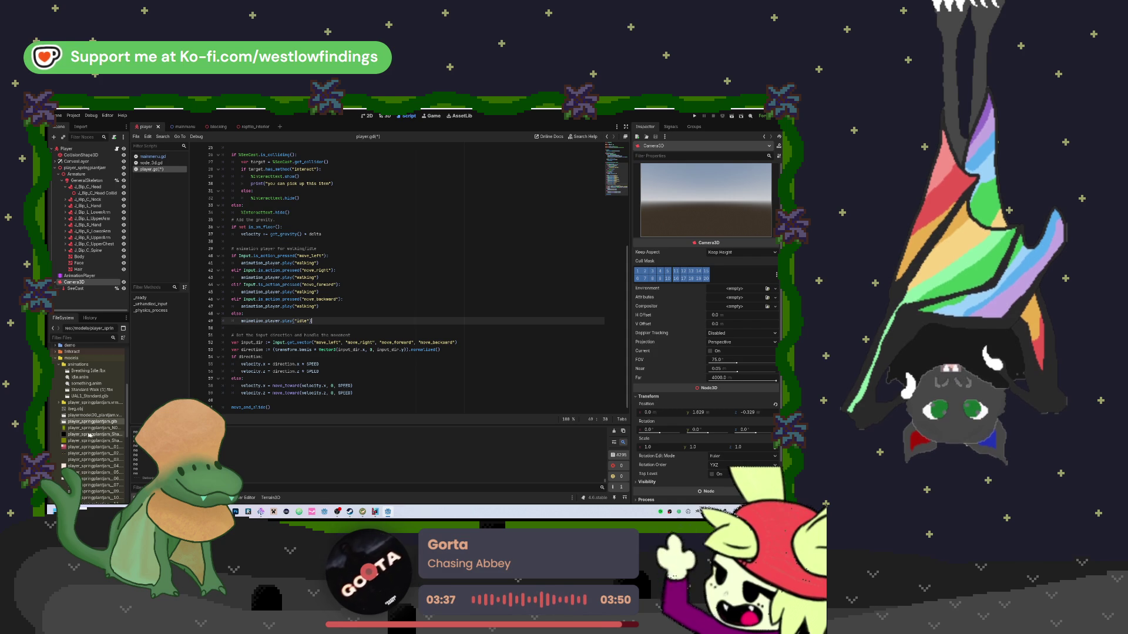
pyautogui.click(209, 498)
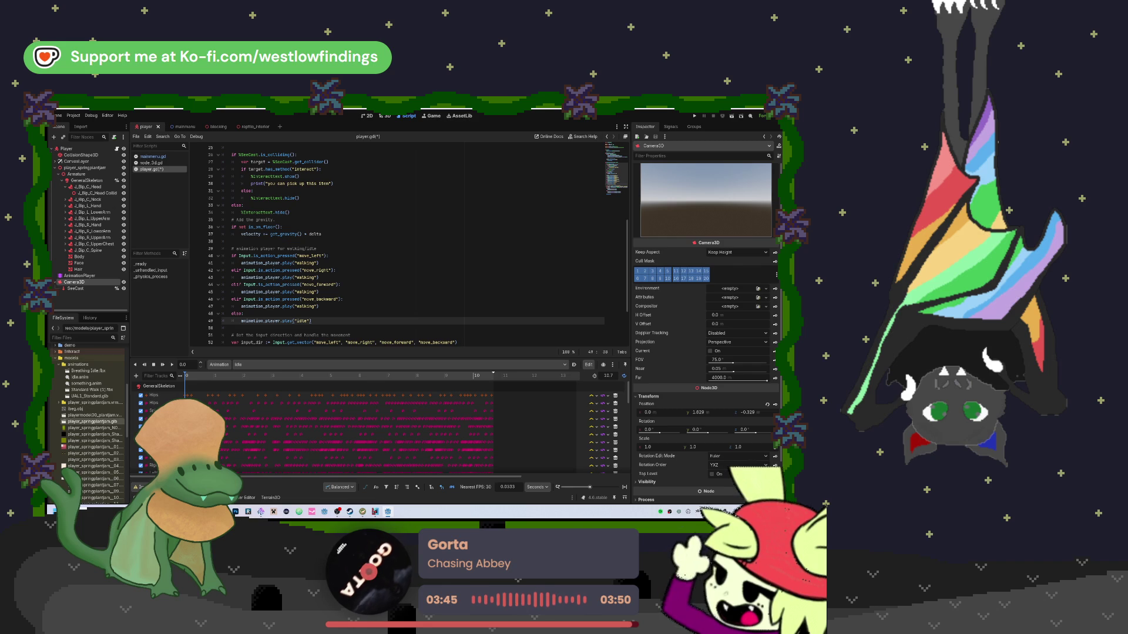
# Bring Chrome forward and search Google for 'mixamo' in a new tab
pyautogui.moveTo(185, 512)
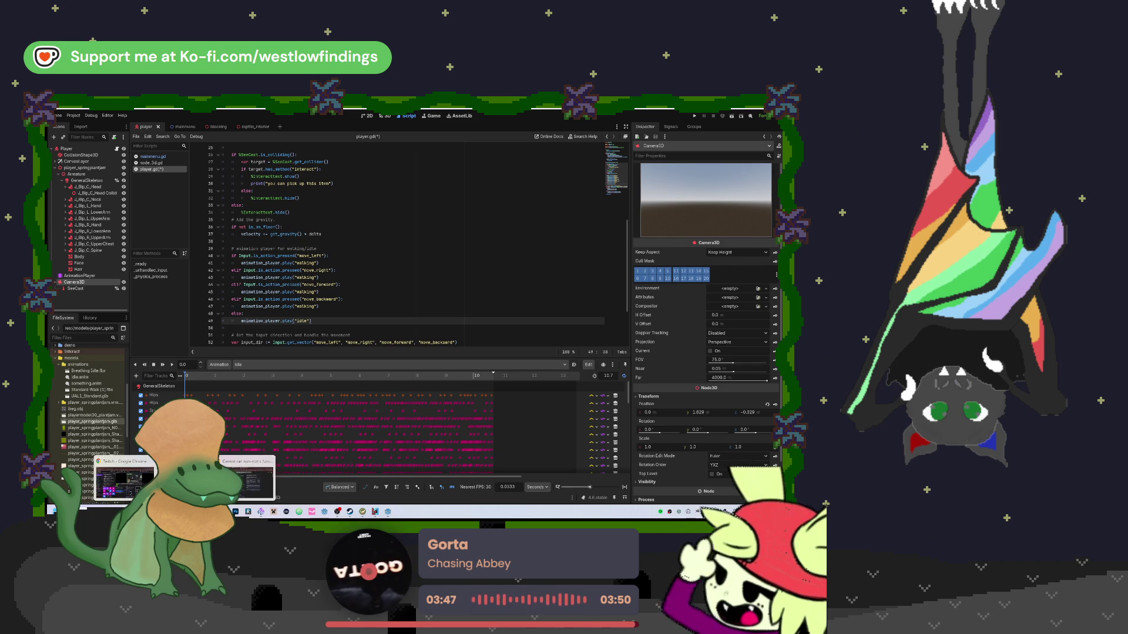
pyautogui.click(247, 477)
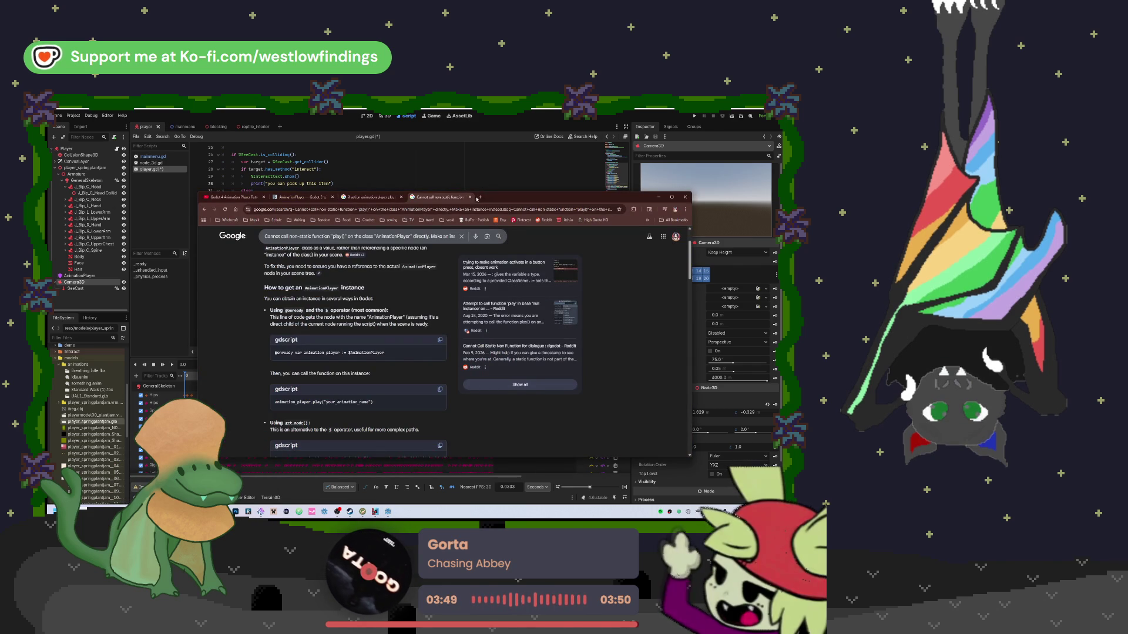
pyautogui.click(479, 198)
pyautogui.write('mixamo')
pyautogui.press('Return')
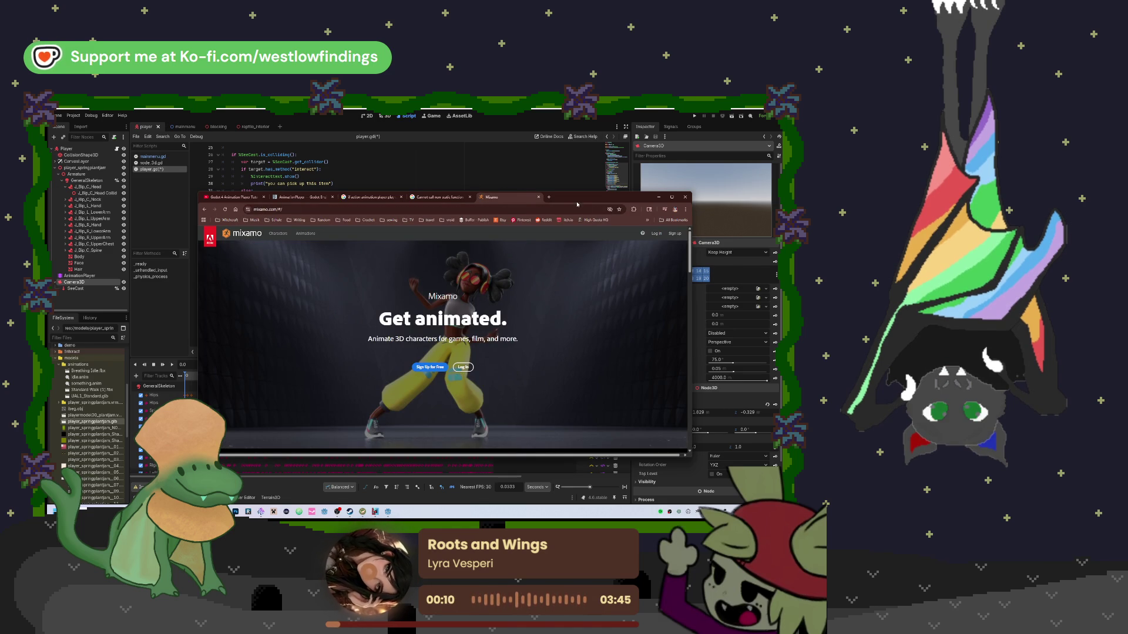
# Choose Mixamo's Walking animation, set it In Place, with Character Arm-Space 56
pyautogui.hotkey('alt', 'Tab')
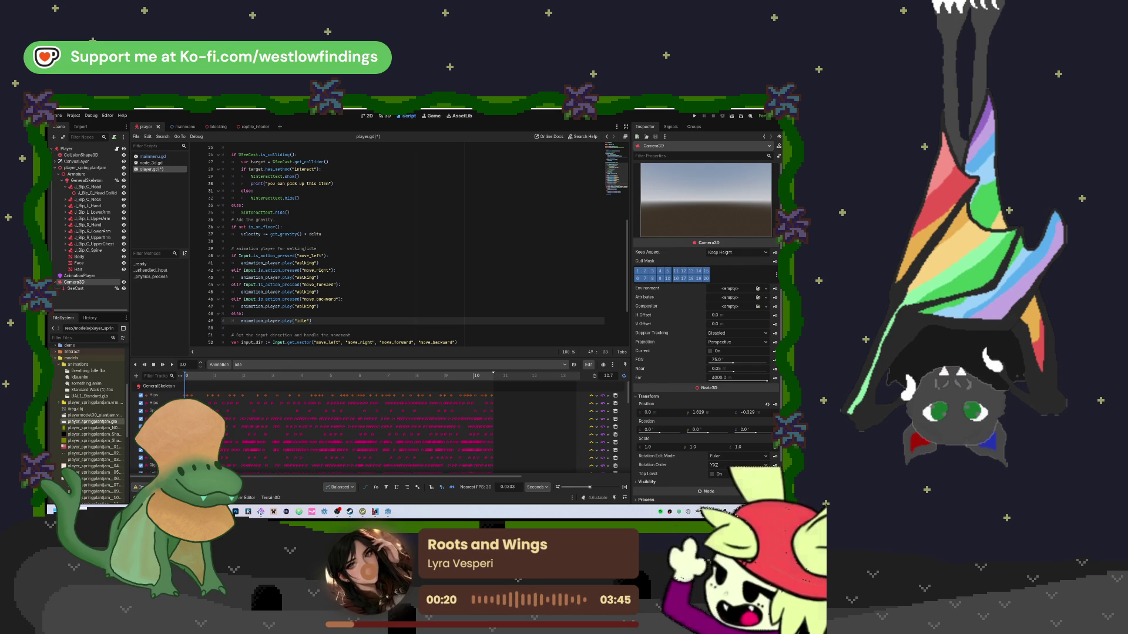
pyautogui.hotkey('alt', 'Tab')
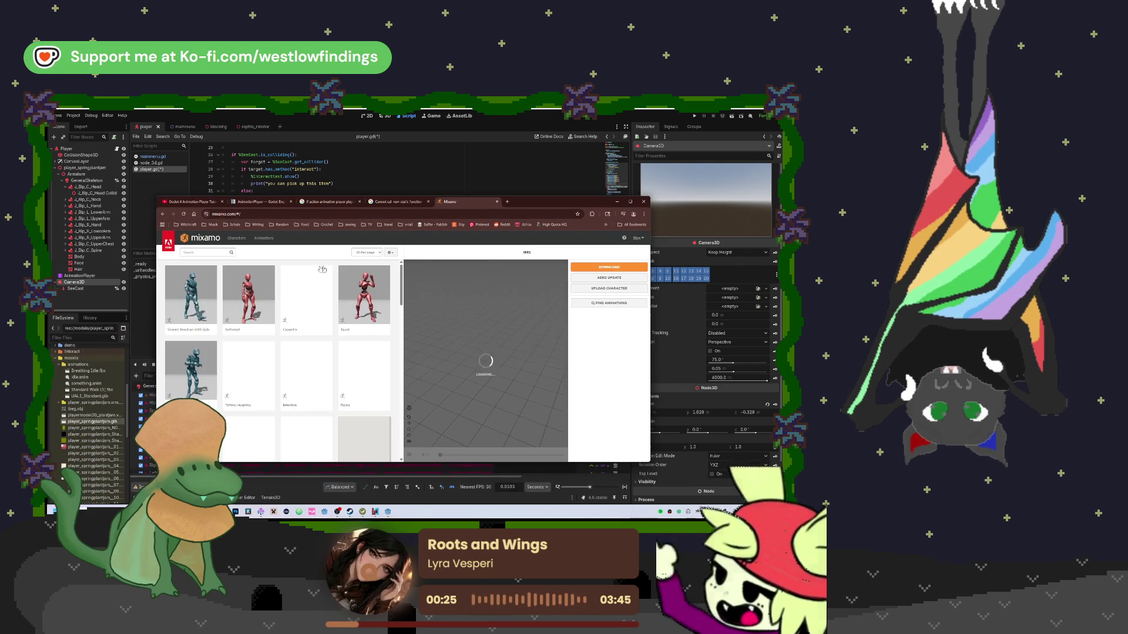
pyautogui.click(204, 253)
pyautogui.write('walk')
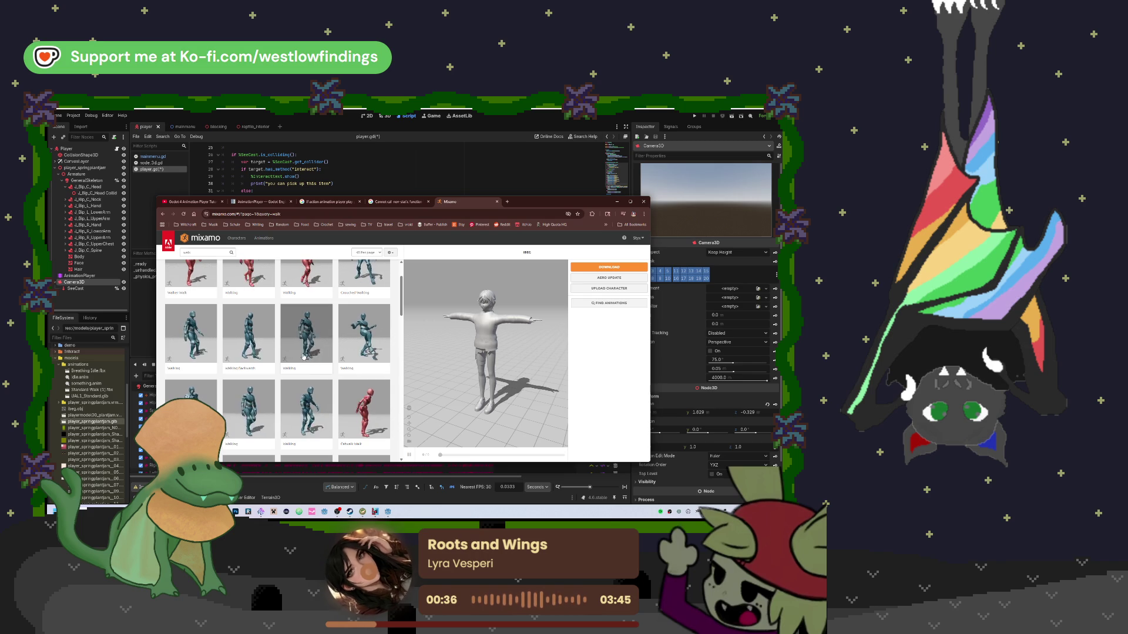
pyautogui.click(247, 411)
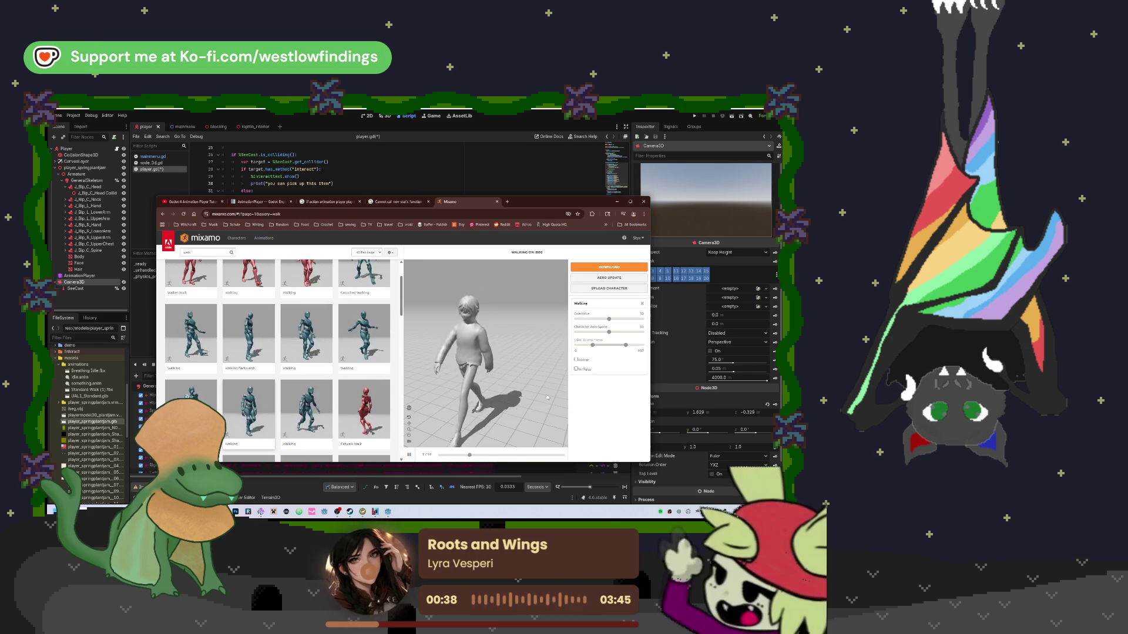
pyautogui.click(577, 369)
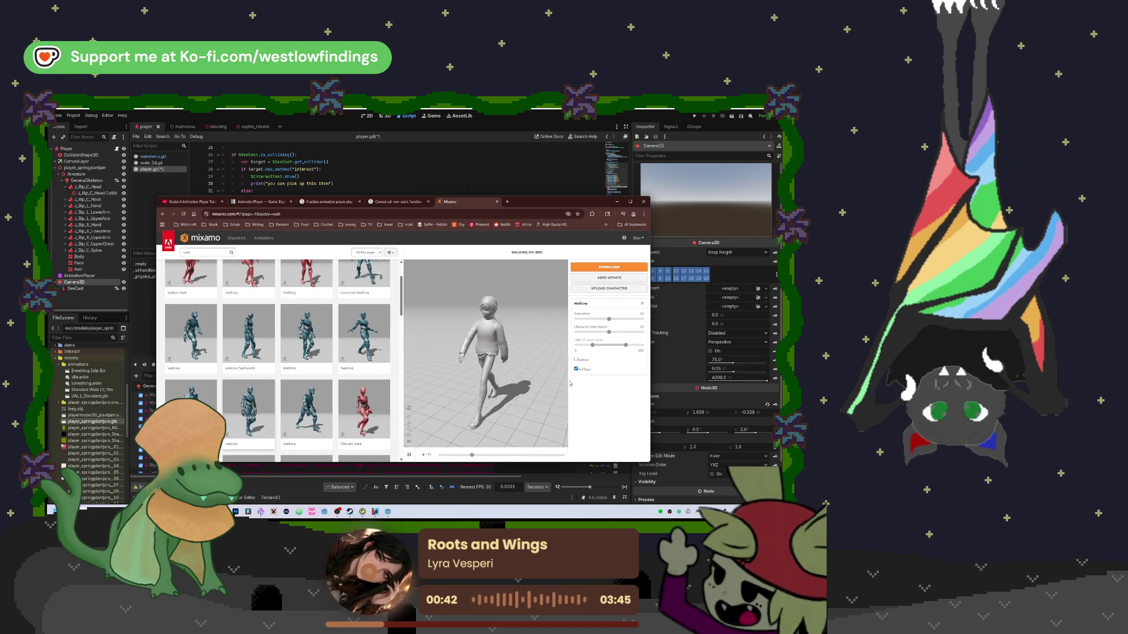
pyautogui.moveTo(610, 333); pyautogui.dragTo(593, 320)
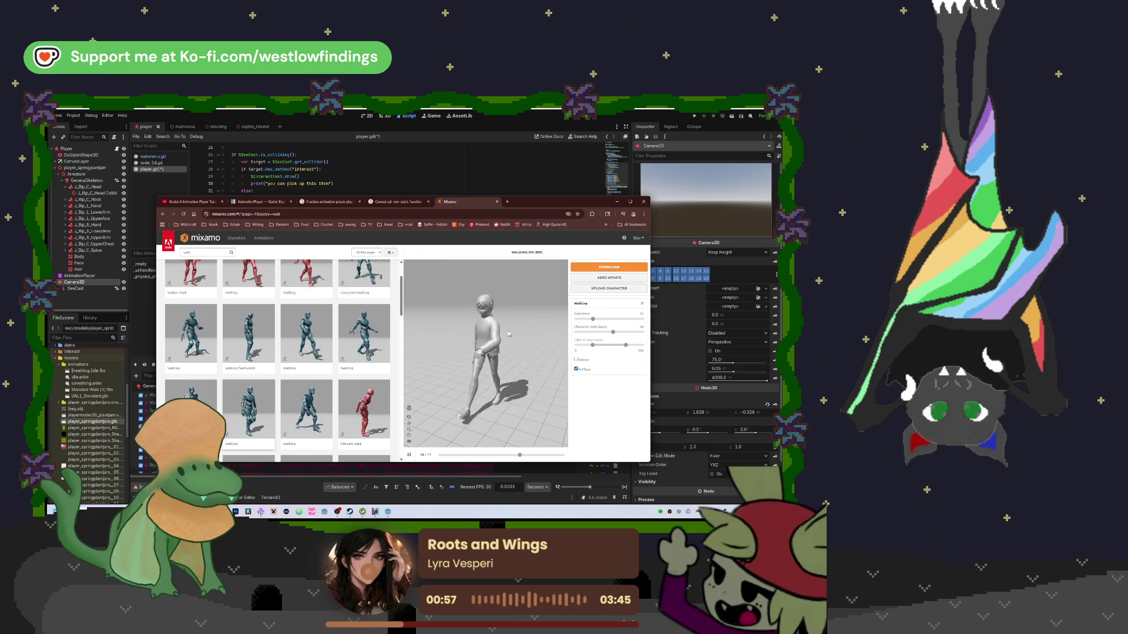
# Download the Walking animation and show the downloaded file in its folder
pyautogui.click(614, 268)
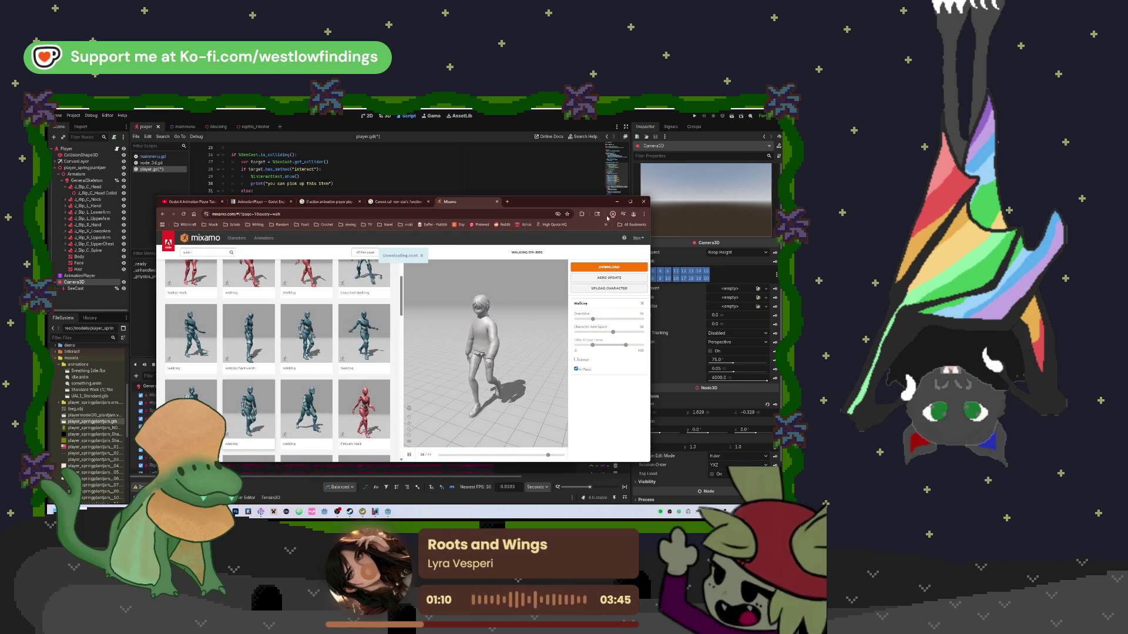
pyautogui.click(610, 215)
pyautogui.click(597, 229)
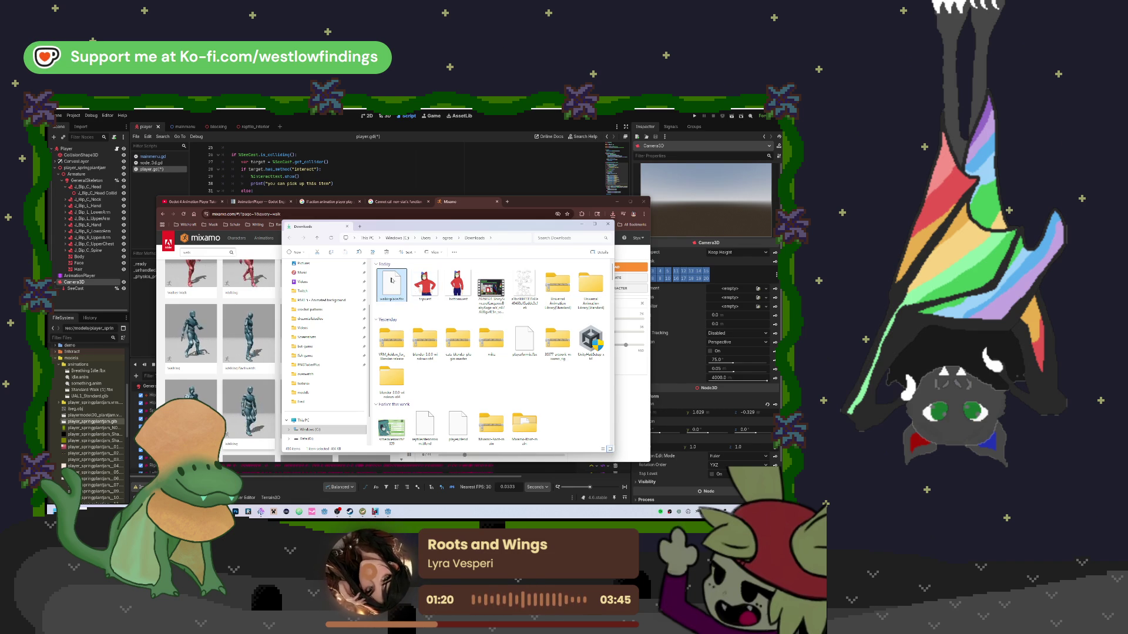
# Move walkinplace.fbx into the Godot project's animations folder and close the Downloads window
pyautogui.moveTo(394, 283); pyautogui.dragTo(96, 366)
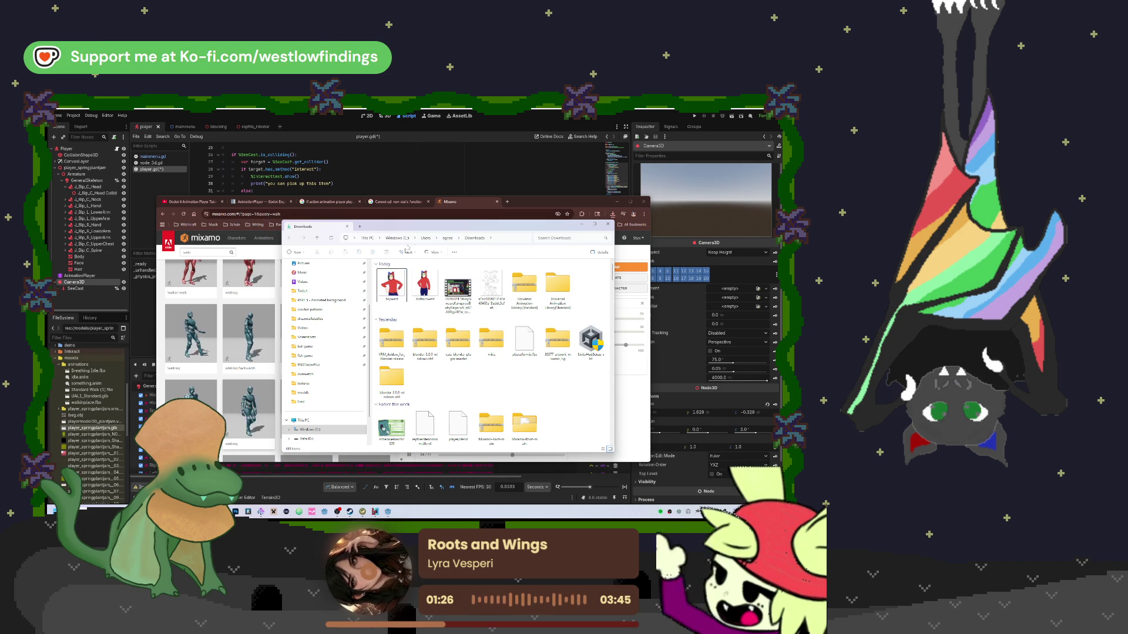
pyautogui.click(608, 224)
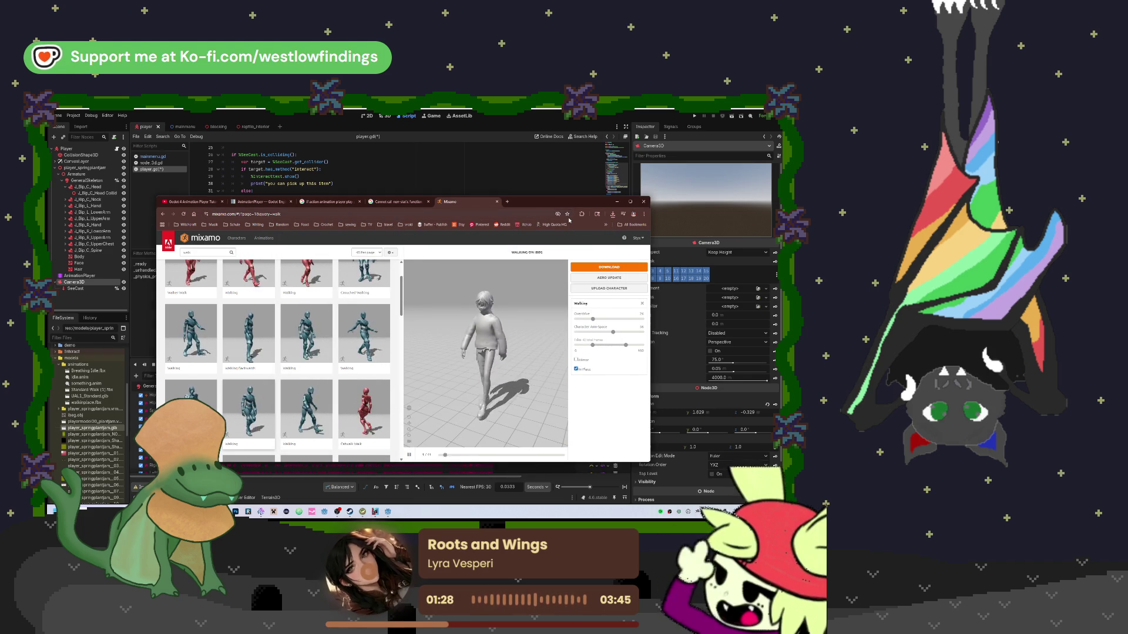
# Close the Mixamo tab and minimize Chrome so Godot is visible
pyautogui.click(497, 202)
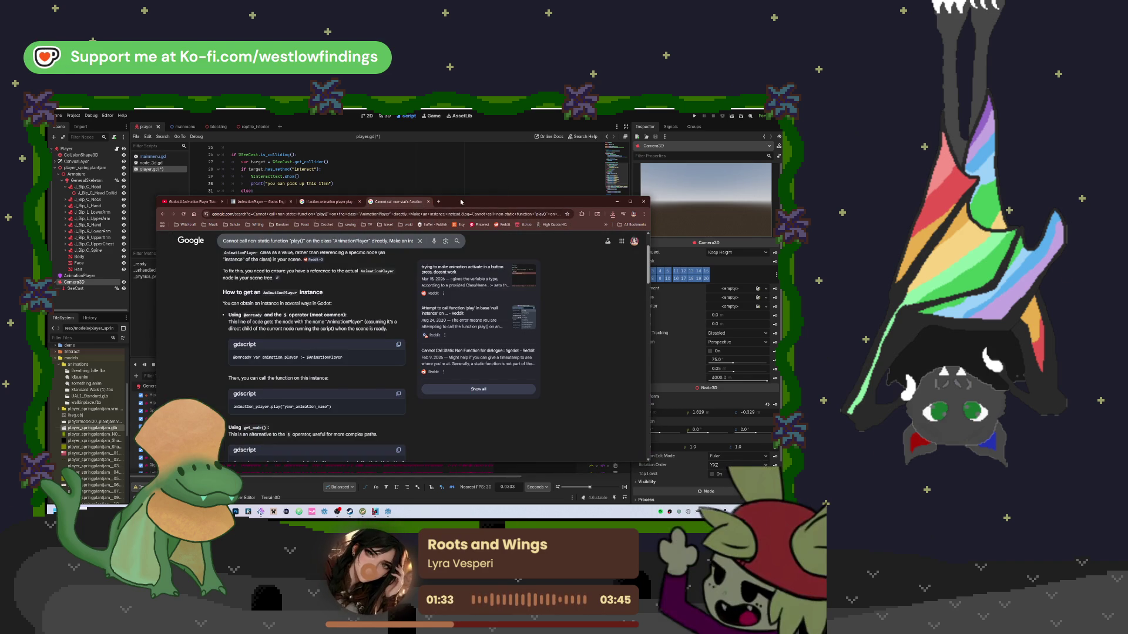
pyautogui.click(616, 202)
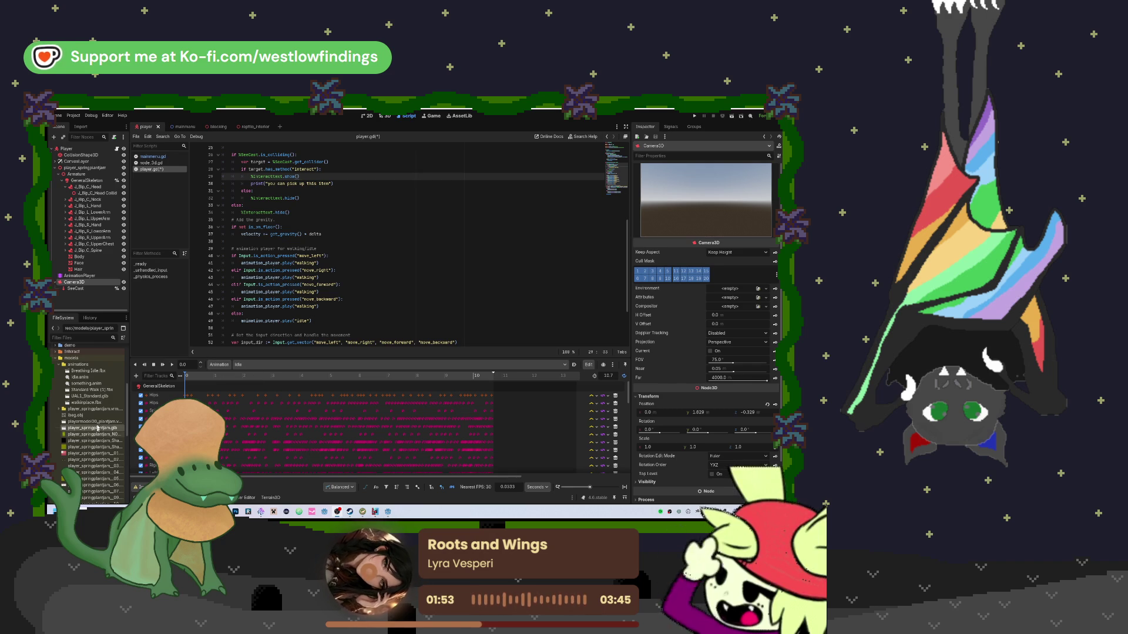
# Open the Advanced Import Settings for walkinplace.fbx from the FileSystem dock
pyautogui.click(101, 372)
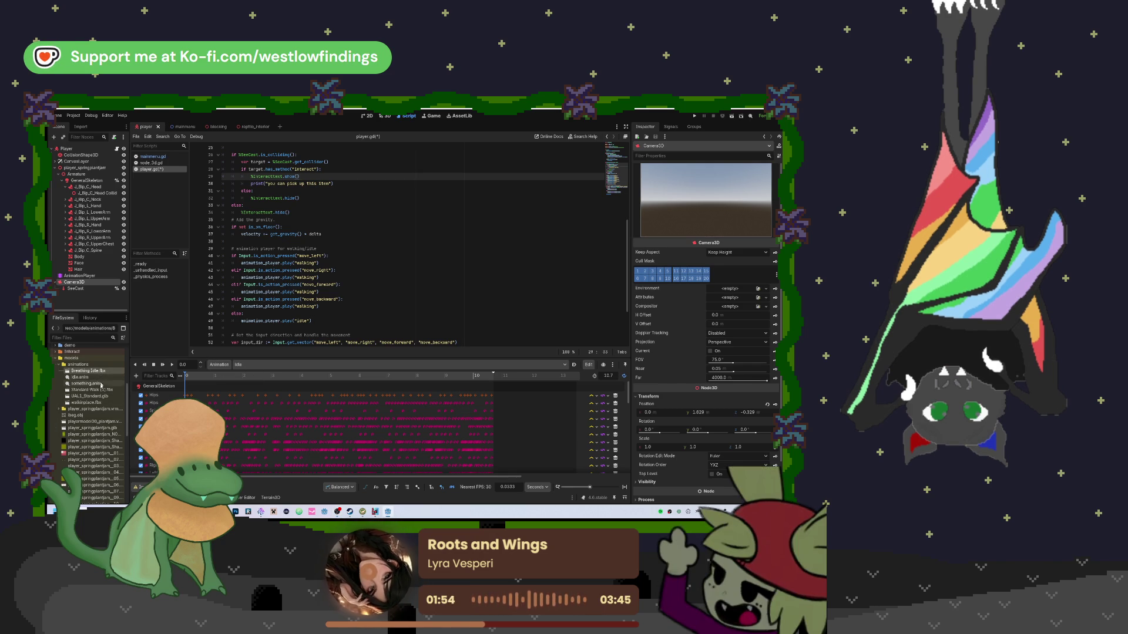
pyautogui.click(101, 403)
pyautogui.rightClick(102, 403)
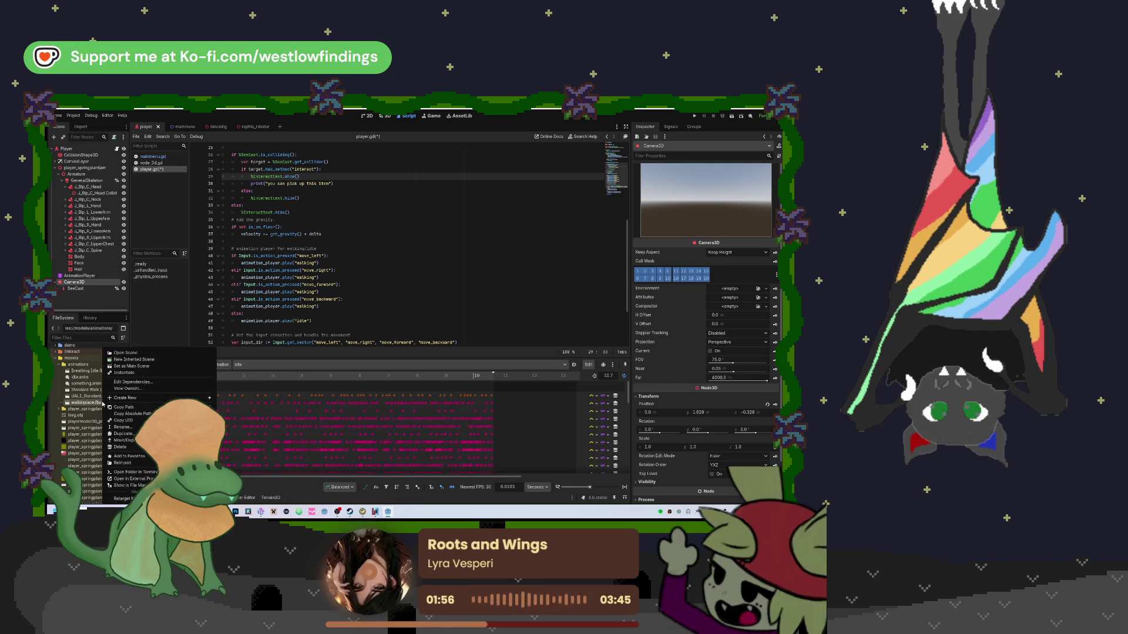
pyautogui.click(344, 289)
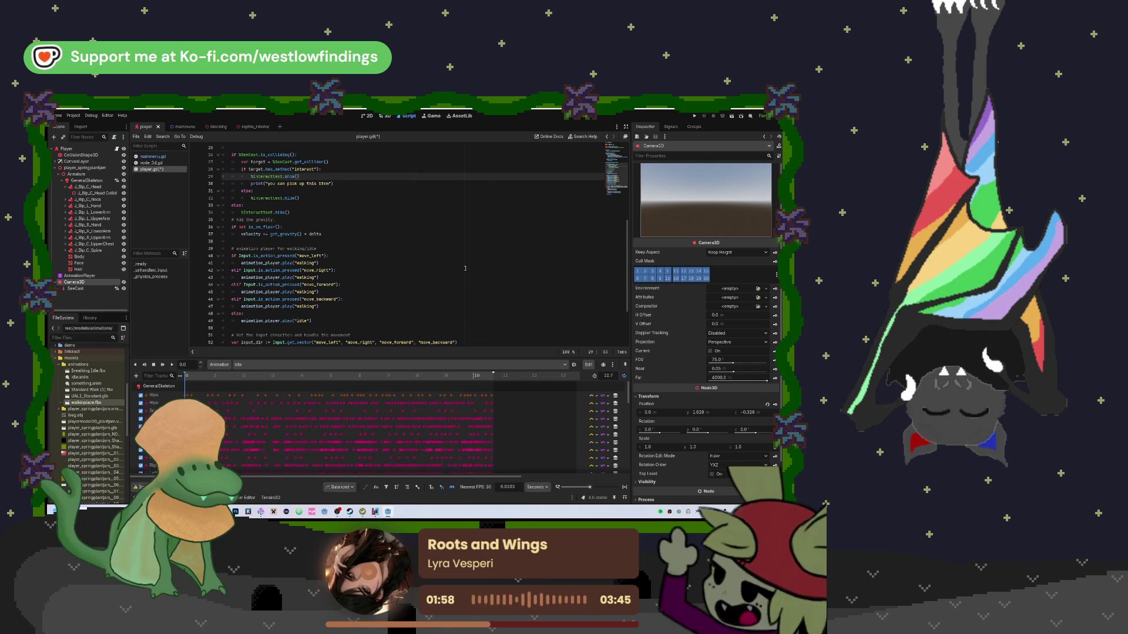
pyautogui.doubleClick(97, 403)
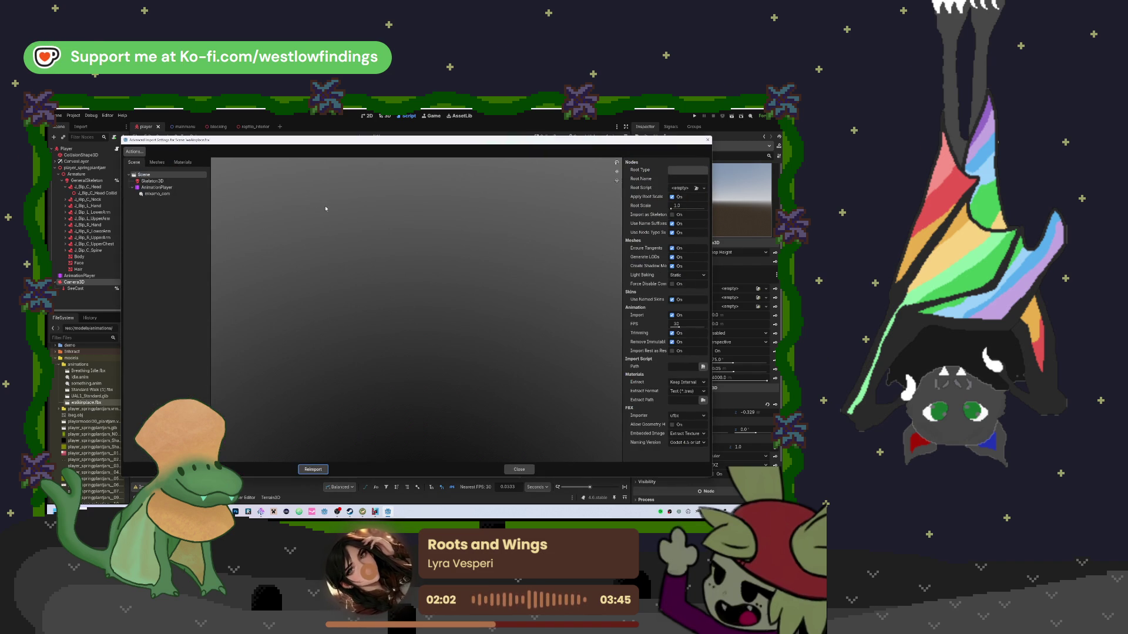
# Give Skeleton3D a New BoneMap with the SkeletonProfileHumanoid profile, then reimport walkinplace.fbx
pyautogui.click(153, 182)
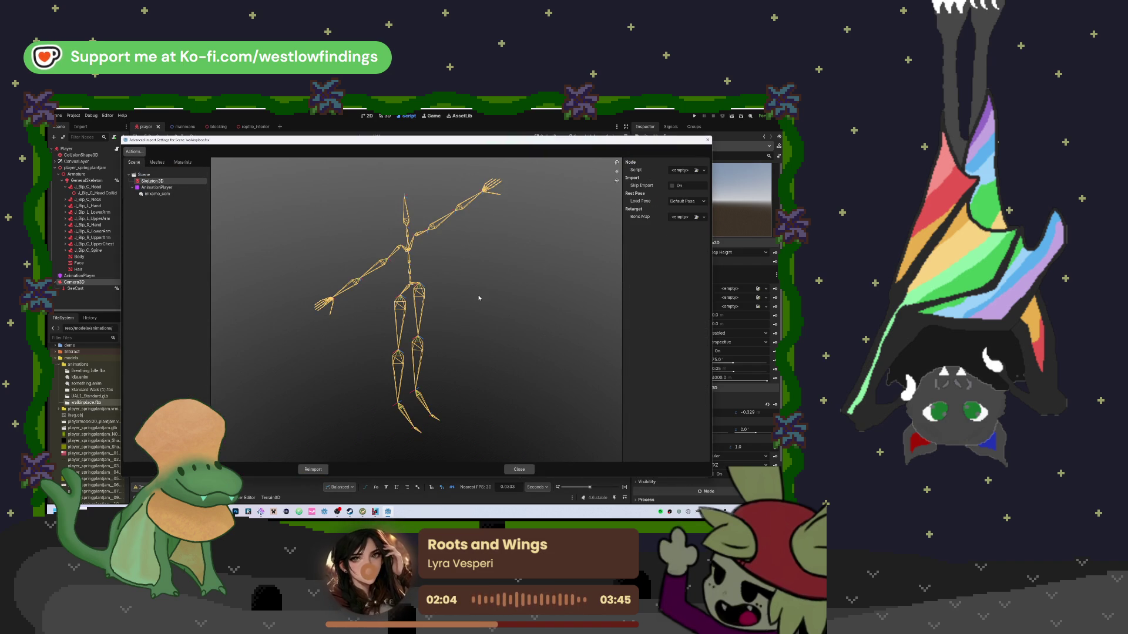
pyautogui.click(695, 217)
pyautogui.press('Escape')
pyautogui.click(680, 218)
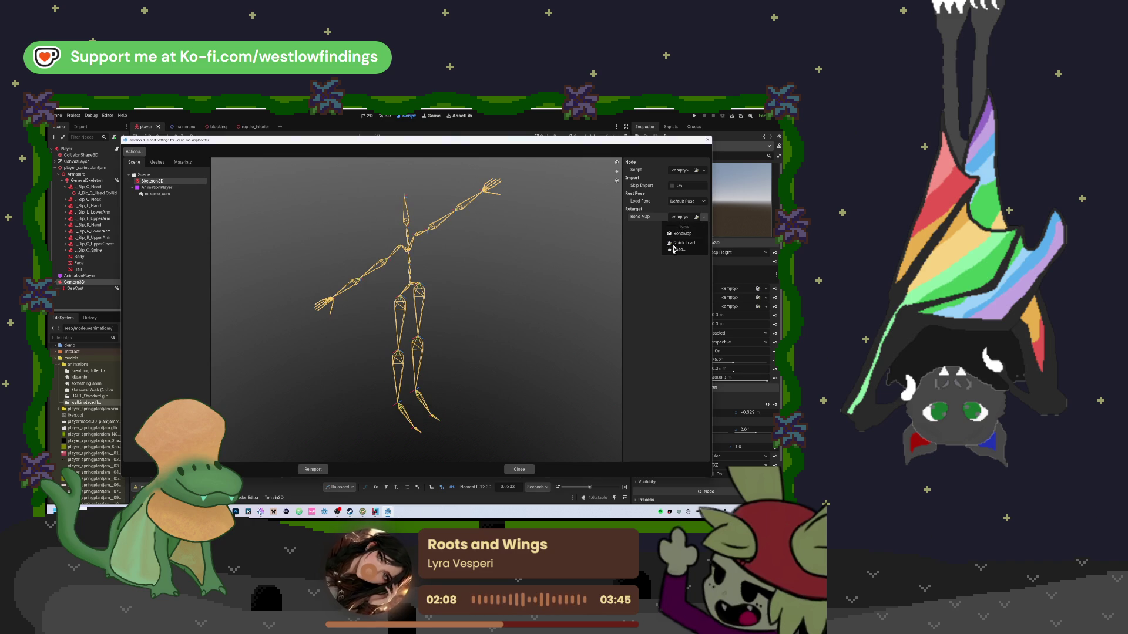
pyautogui.click(686, 224)
pyautogui.click(681, 227)
pyautogui.click(675, 252)
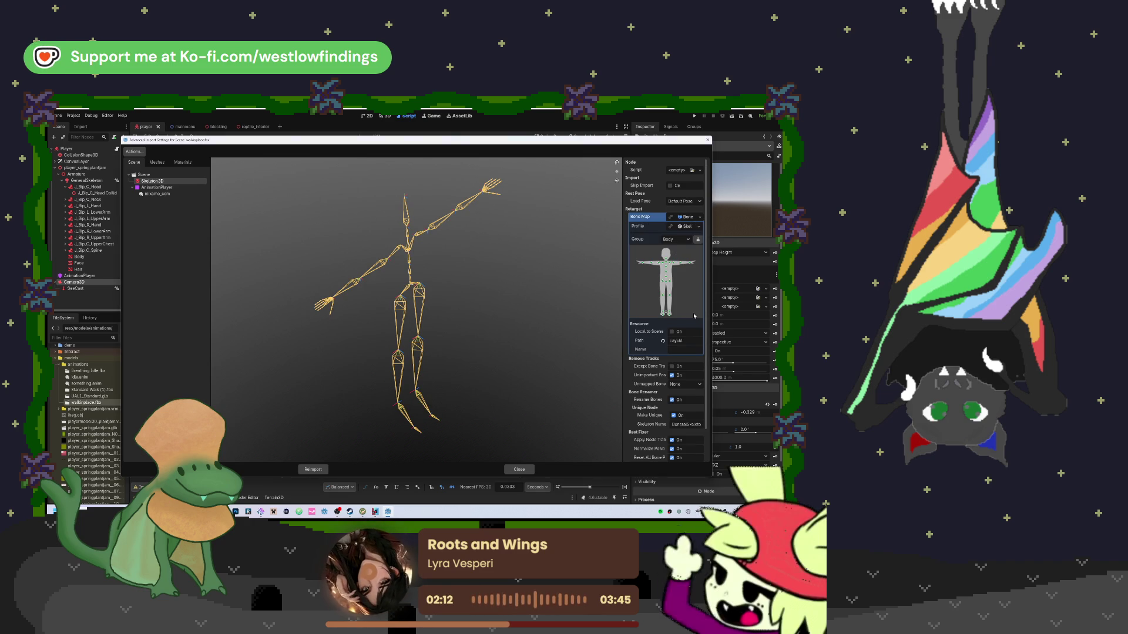
pyautogui.scroll(-2, 666, 404)
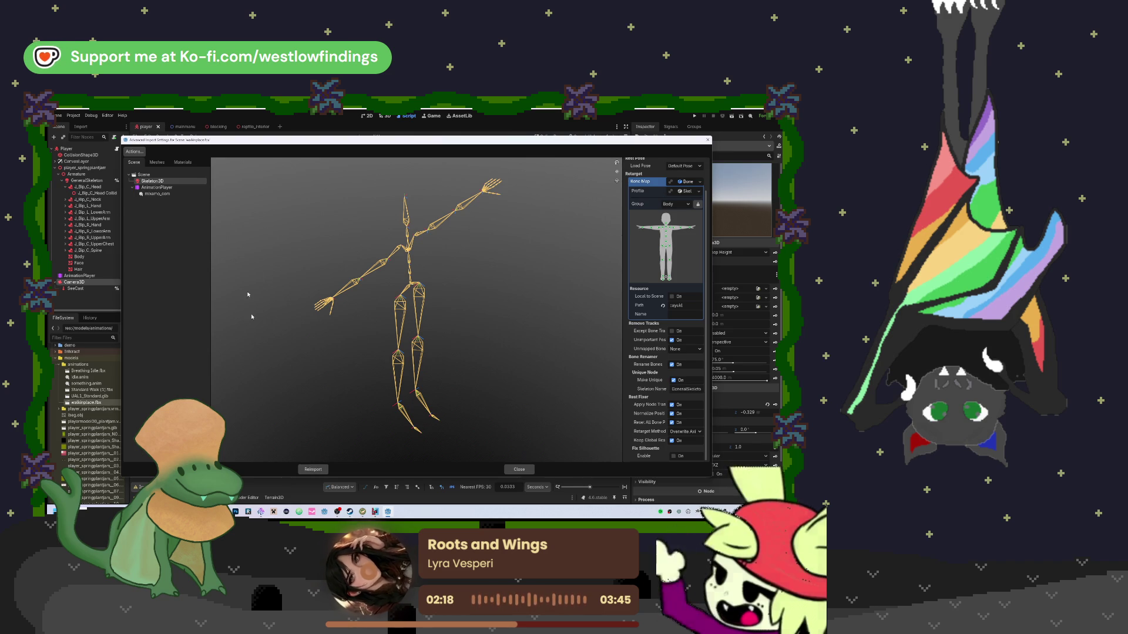
pyautogui.click(313, 470)
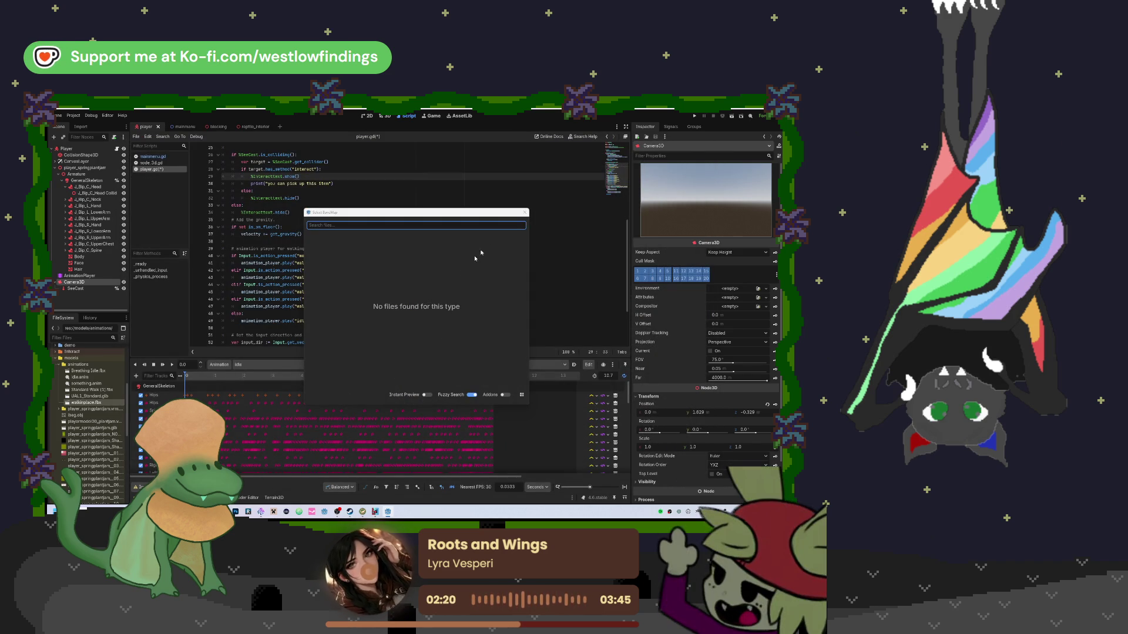
# Add walkinplace.fbx to the player scene tree and make its children local
pyautogui.click(525, 213)
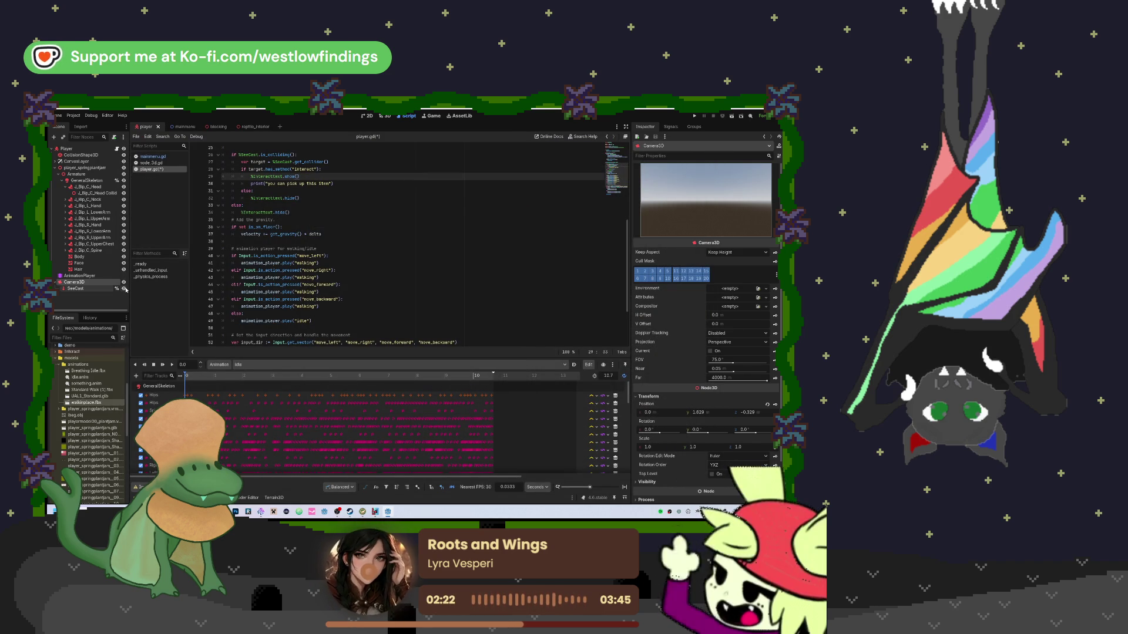
pyautogui.moveTo(100, 256); pyautogui.dragTo(87, 149)
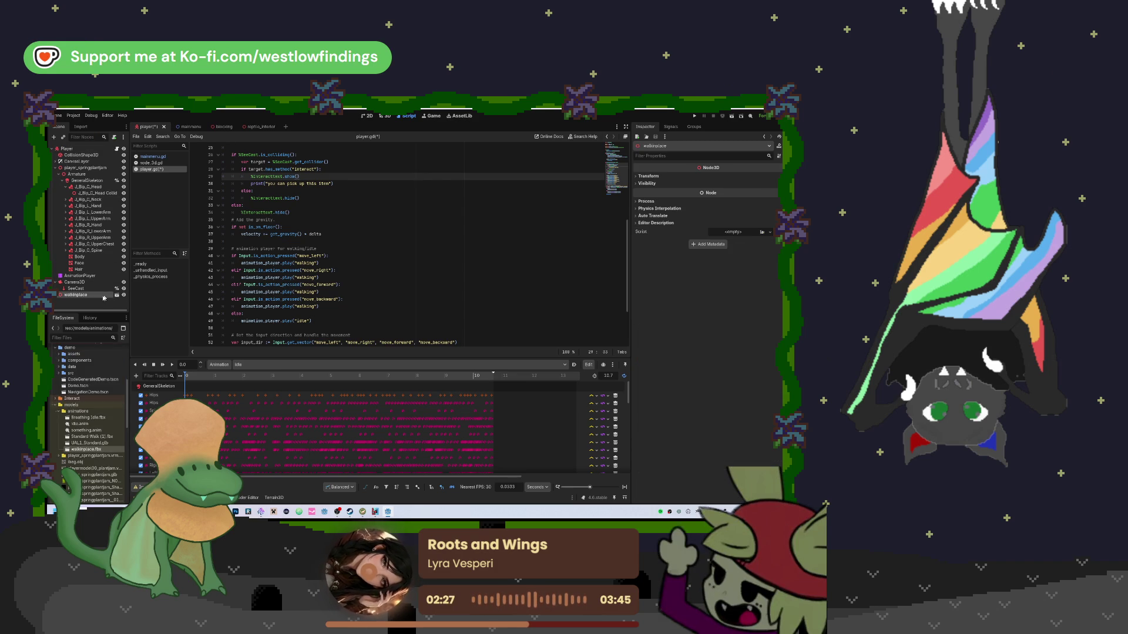
pyautogui.rightClick(108, 295)
pyautogui.click(130, 430)
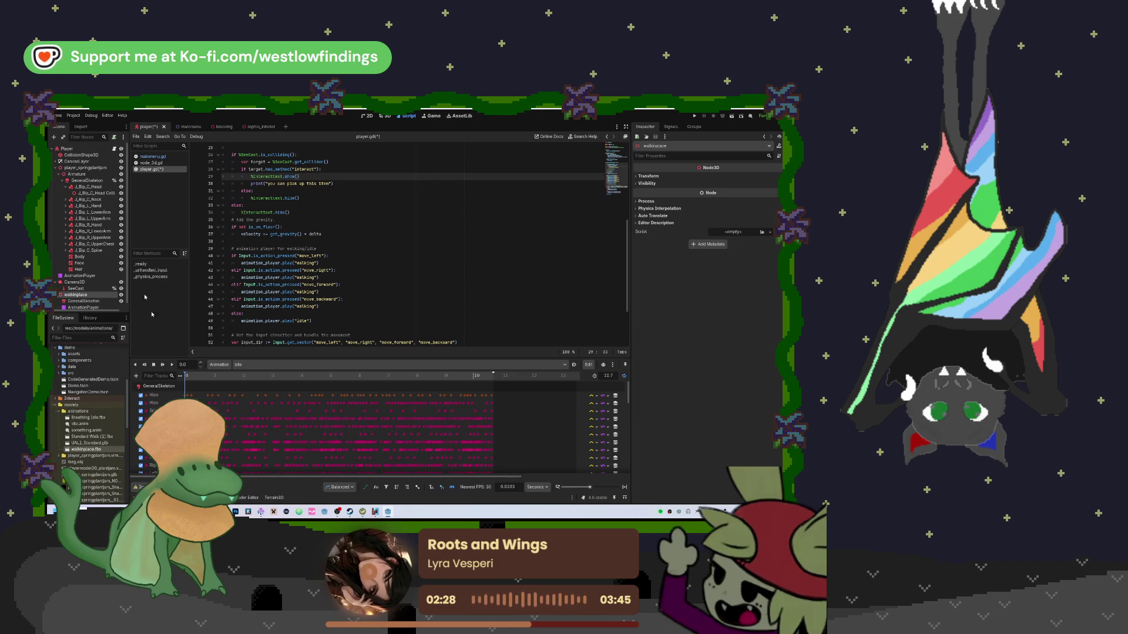
# Preview the mixamo_com walk animation on walkinplace's AnimationPlayer
pyautogui.click(105, 298)
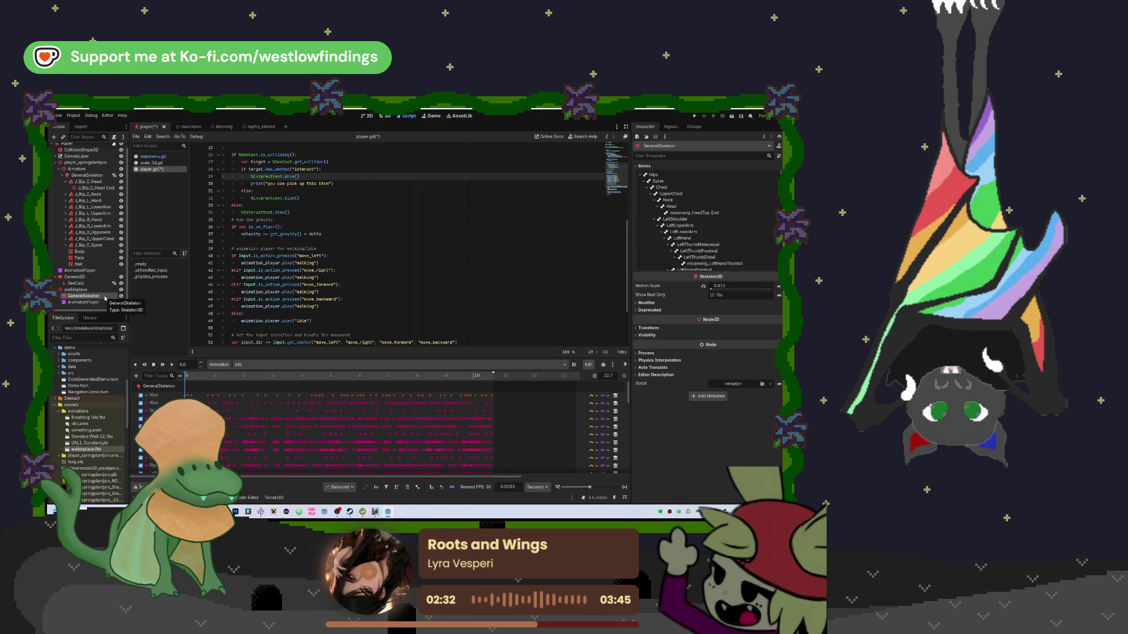
pyautogui.press('Delete')
pyautogui.click(438, 316)
pyautogui.click(70, 295)
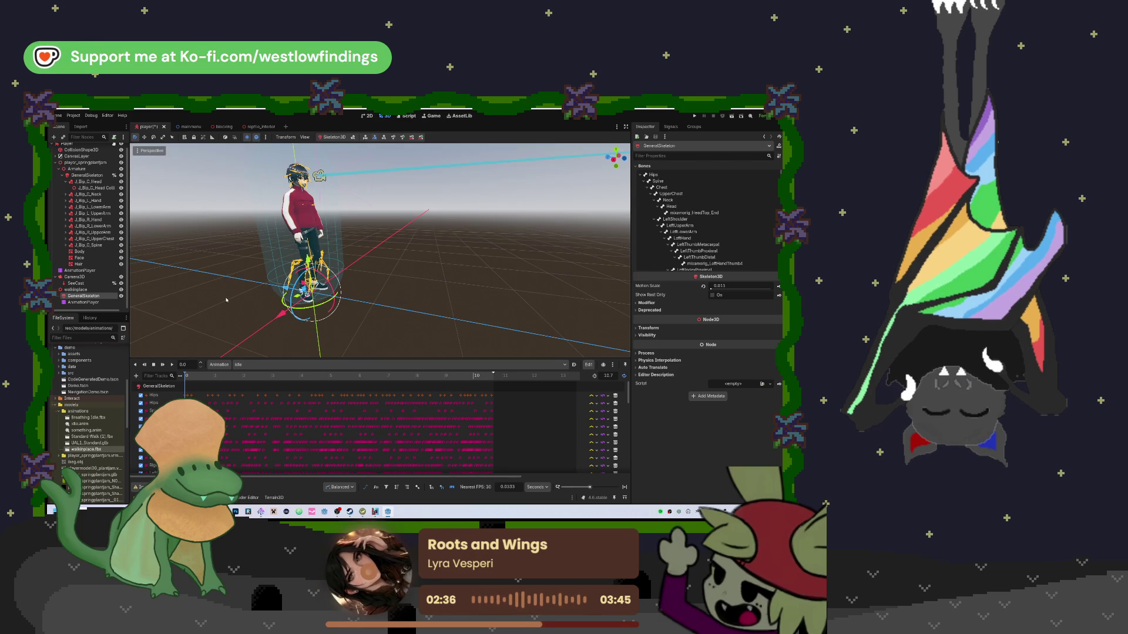
pyautogui.click(84, 302)
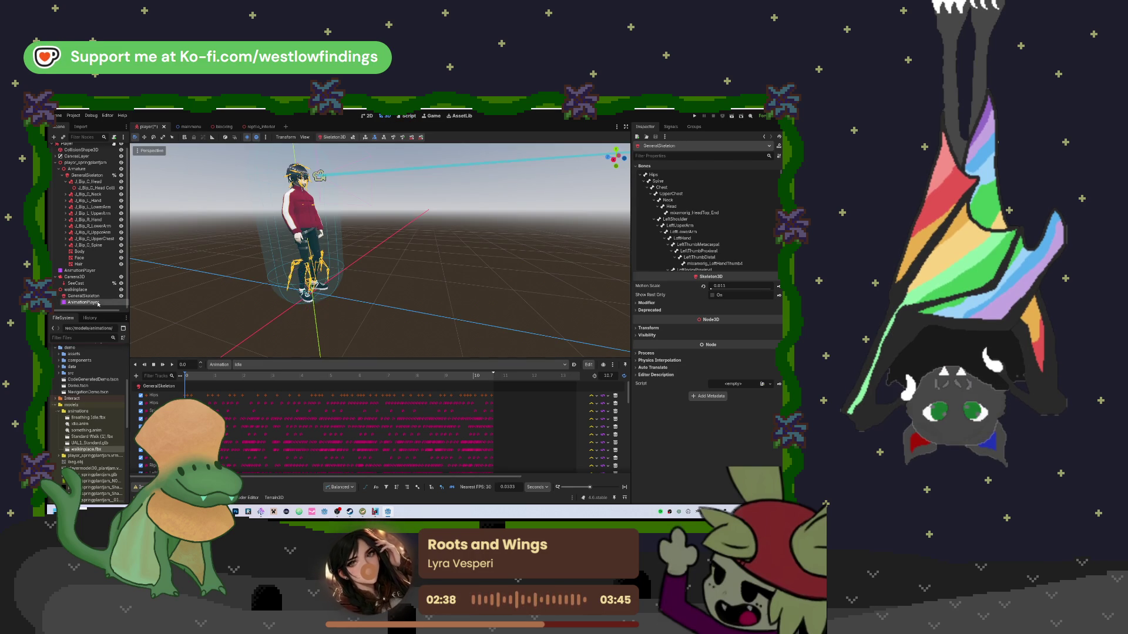
pyautogui.click(172, 365)
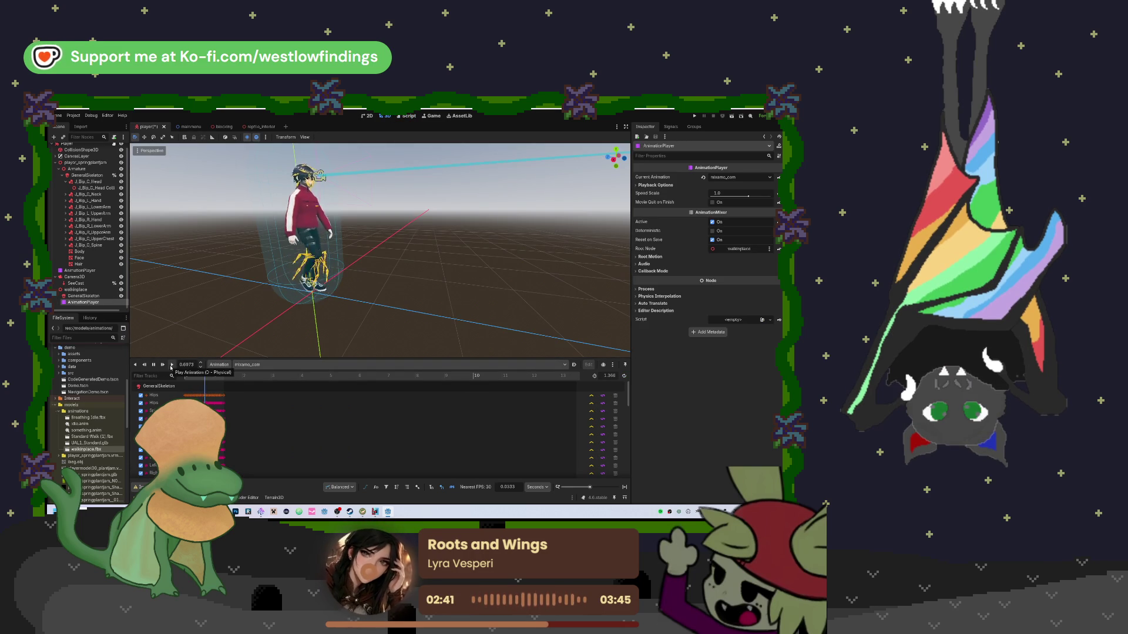
# Delete walkinplace's GeneralSkeleton and its children, keeping the AnimationPlayer
pyautogui.click(99, 296)
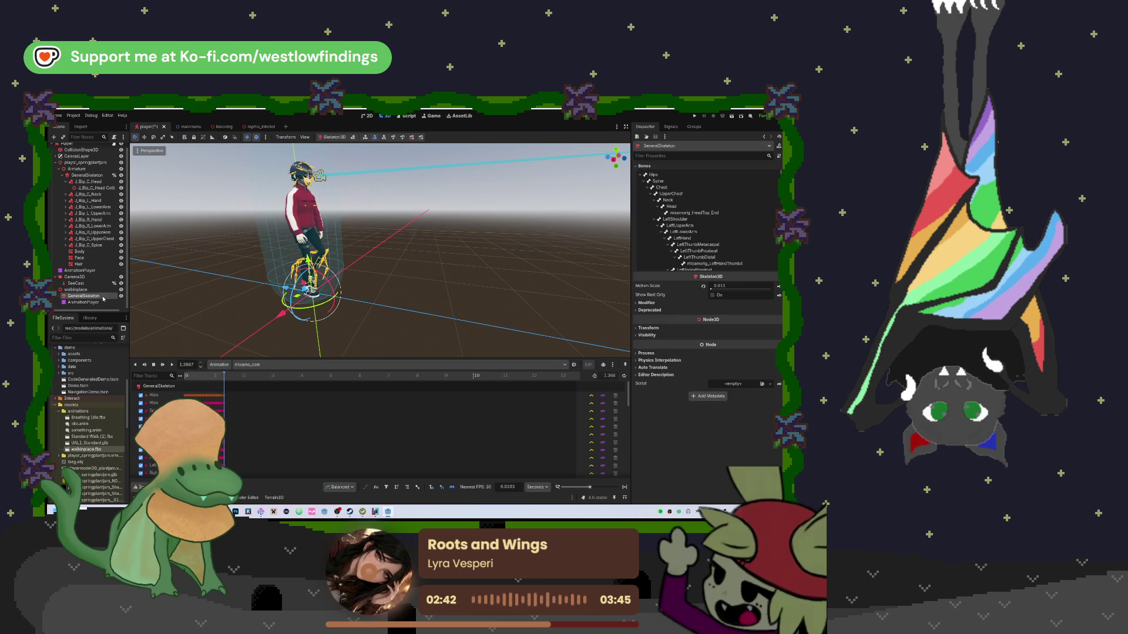
pyautogui.press('Delete')
pyautogui.click(402, 316)
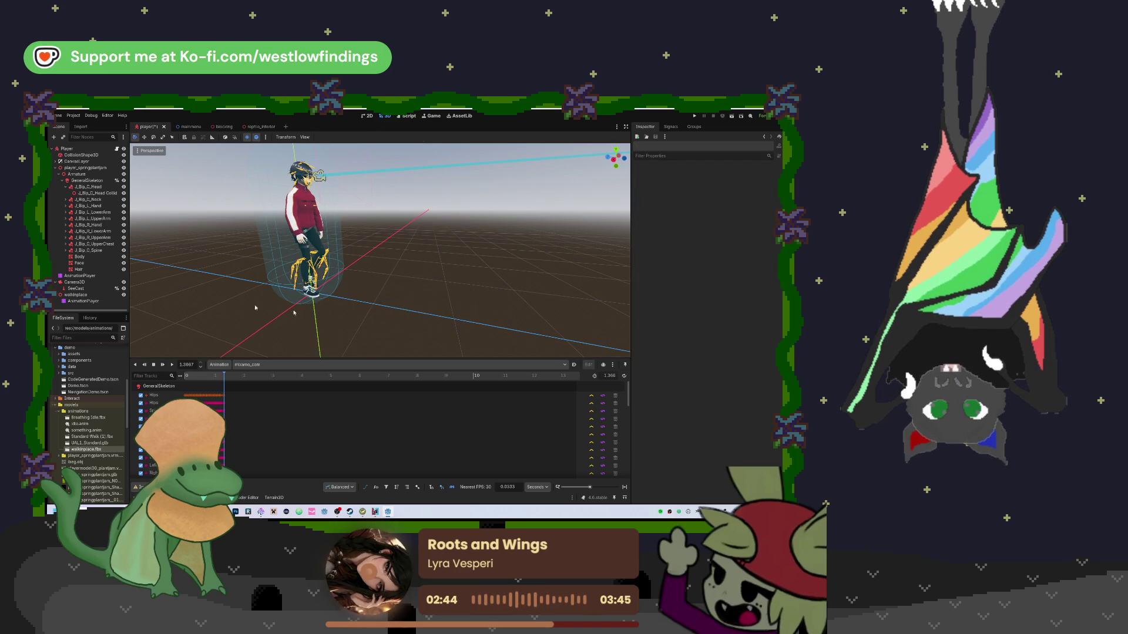
pyautogui.click(87, 302)
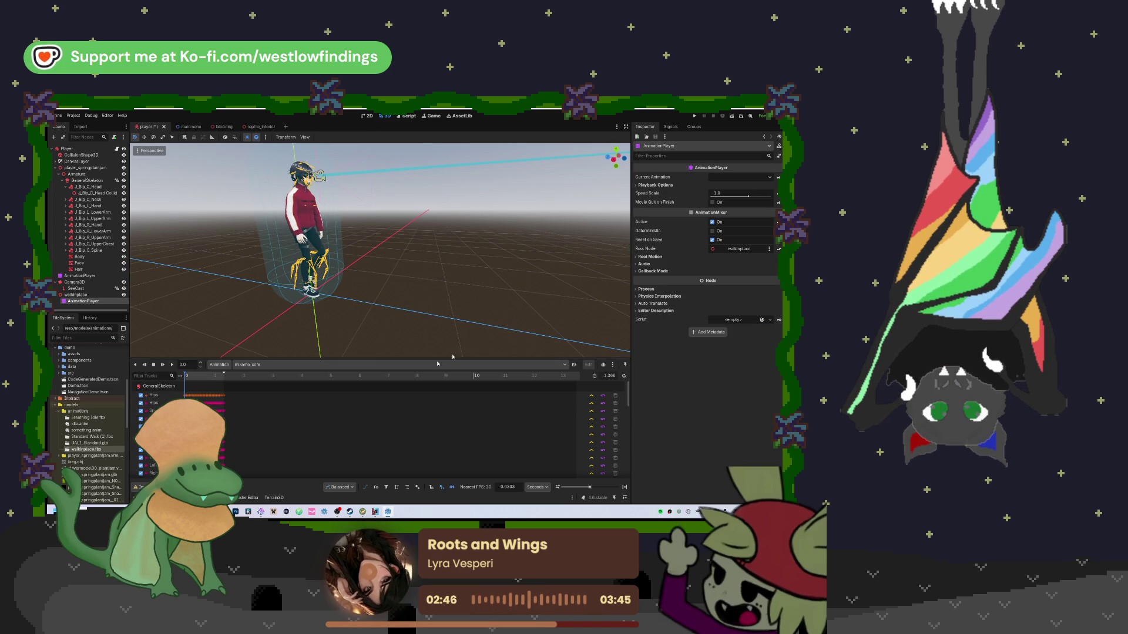
pyautogui.click(220, 366)
# Select mixamo_com as the animation to edit in the player's timeline
pyautogui.click(252, 385)
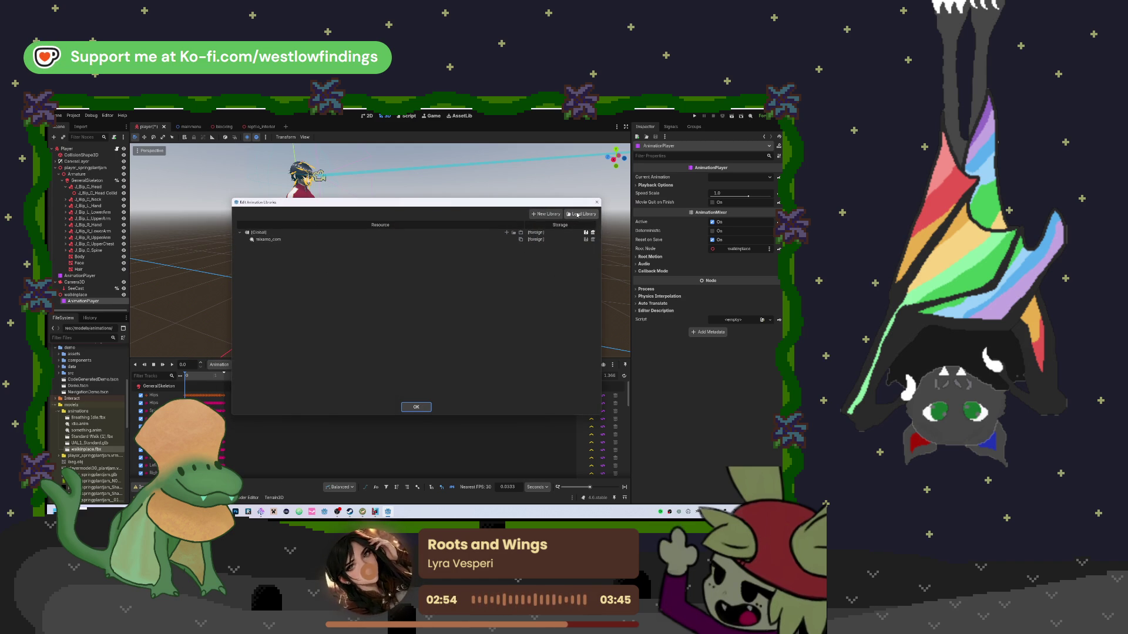
pyautogui.click(464, 239)
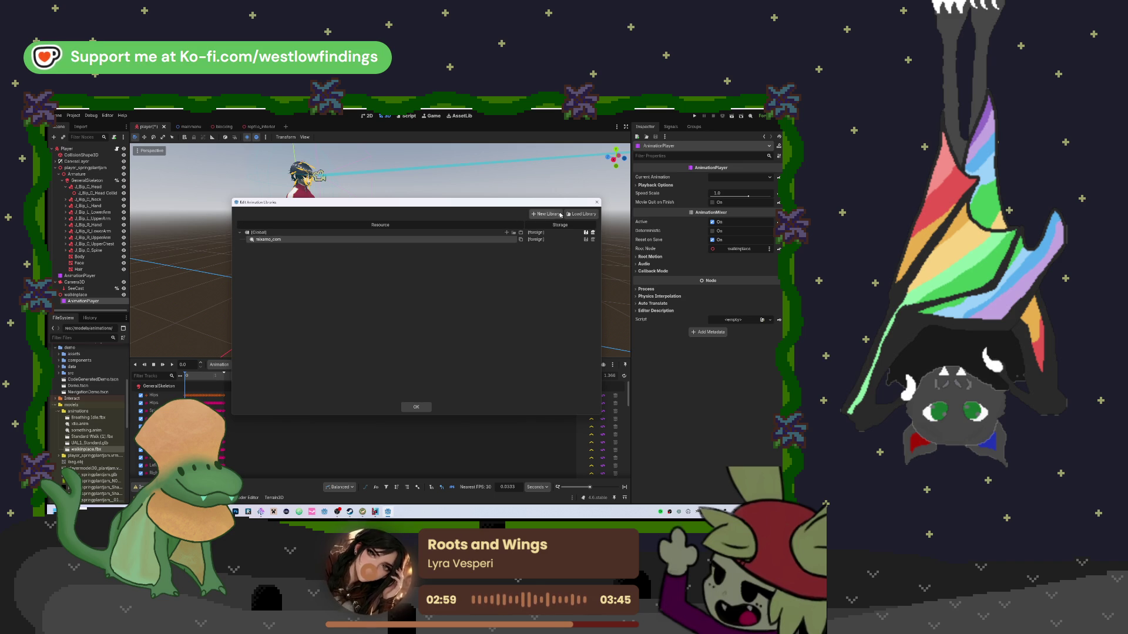
pyautogui.click(416, 407)
pyautogui.click(266, 365)
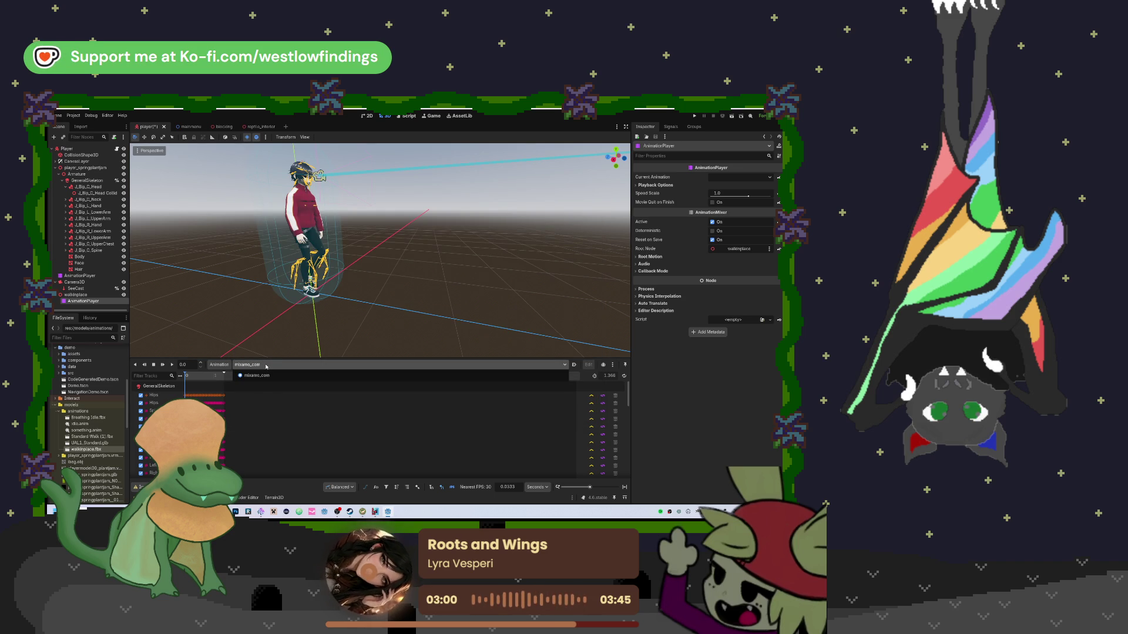
pyautogui.click(255, 376)
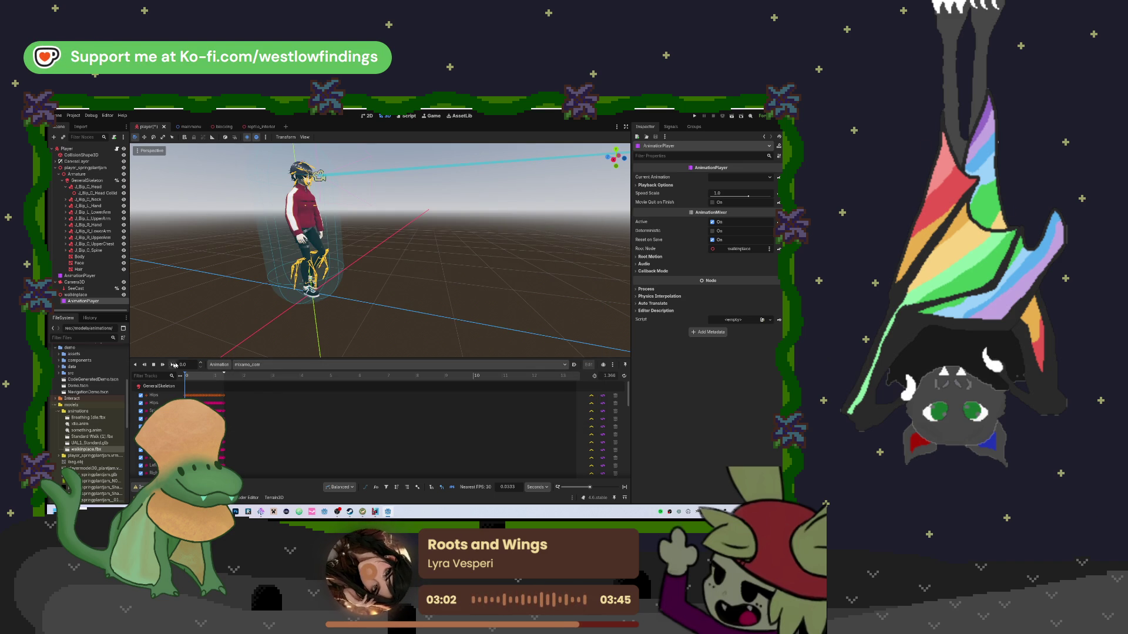
# Try saving the [Global] animation library to a file, dismiss the error, and save the scene
pyautogui.click(217, 365)
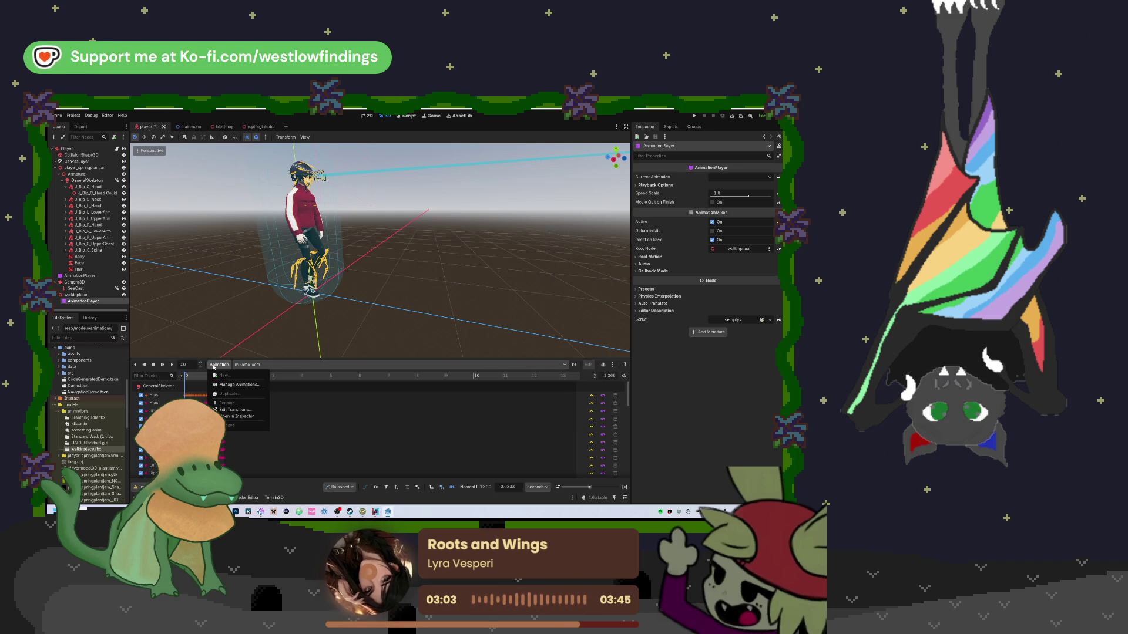
pyautogui.click(238, 385)
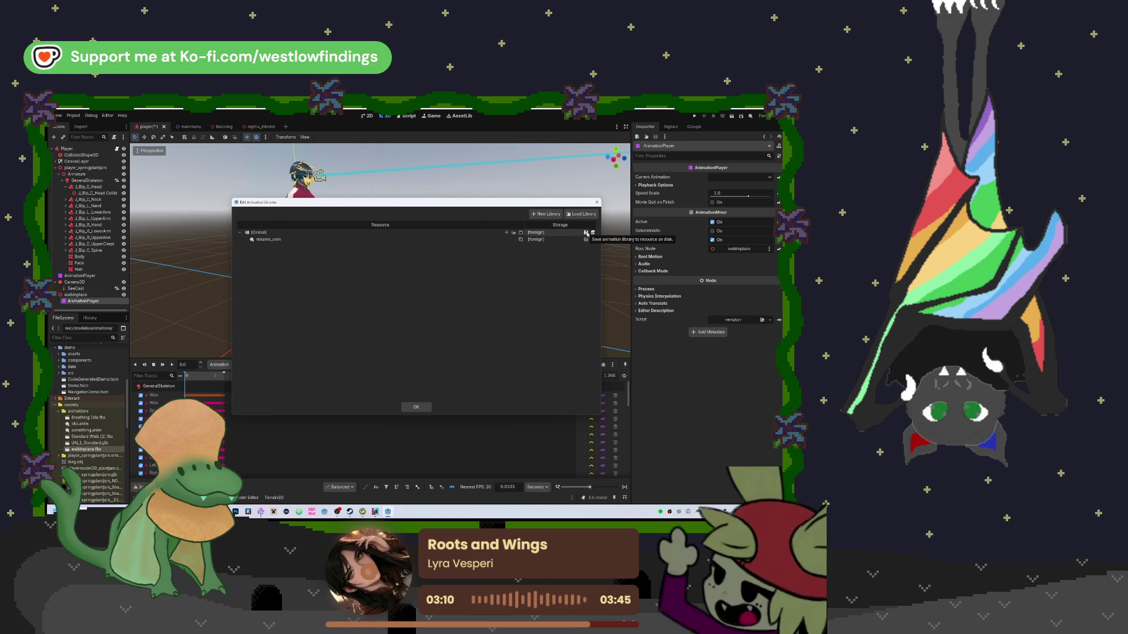
pyautogui.click(587, 233)
pyautogui.click(592, 250)
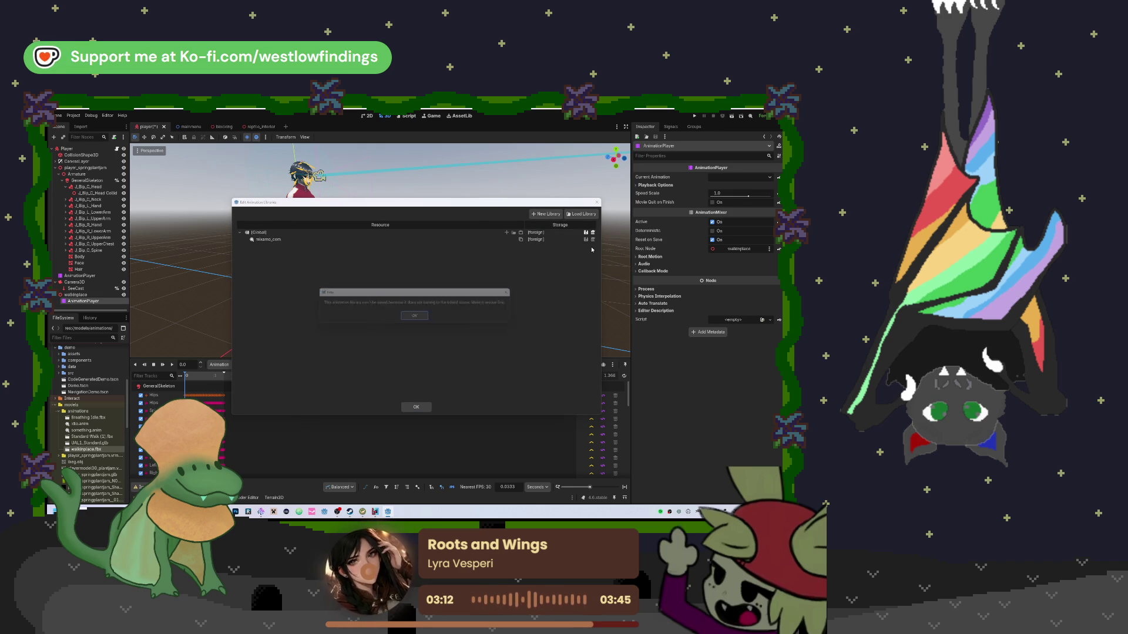
pyautogui.click(415, 318)
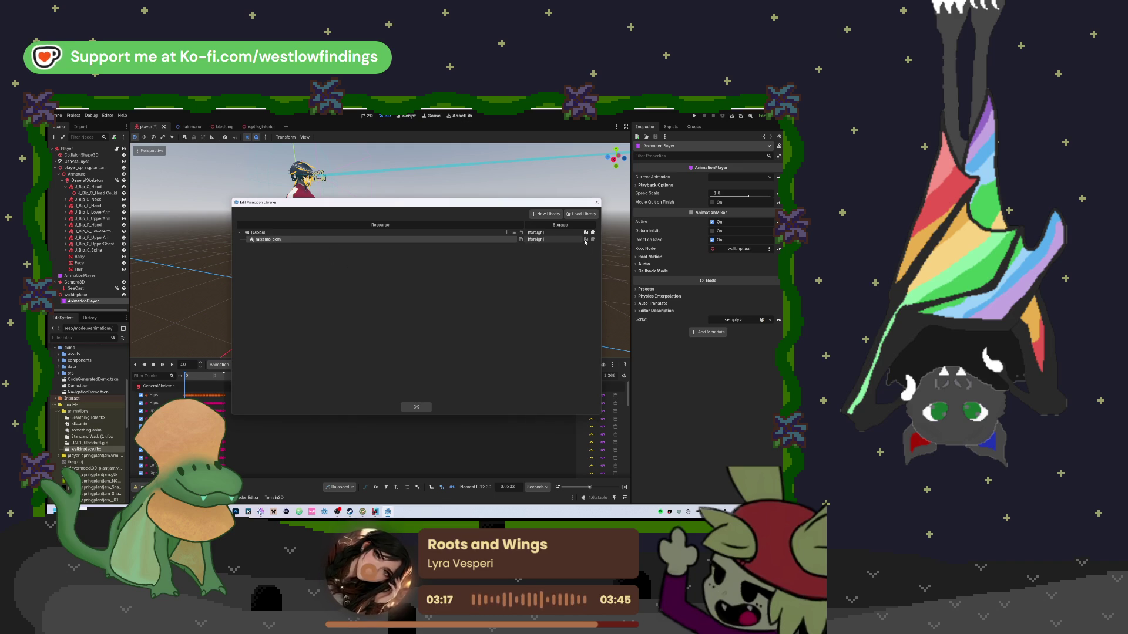
pyautogui.click(417, 406)
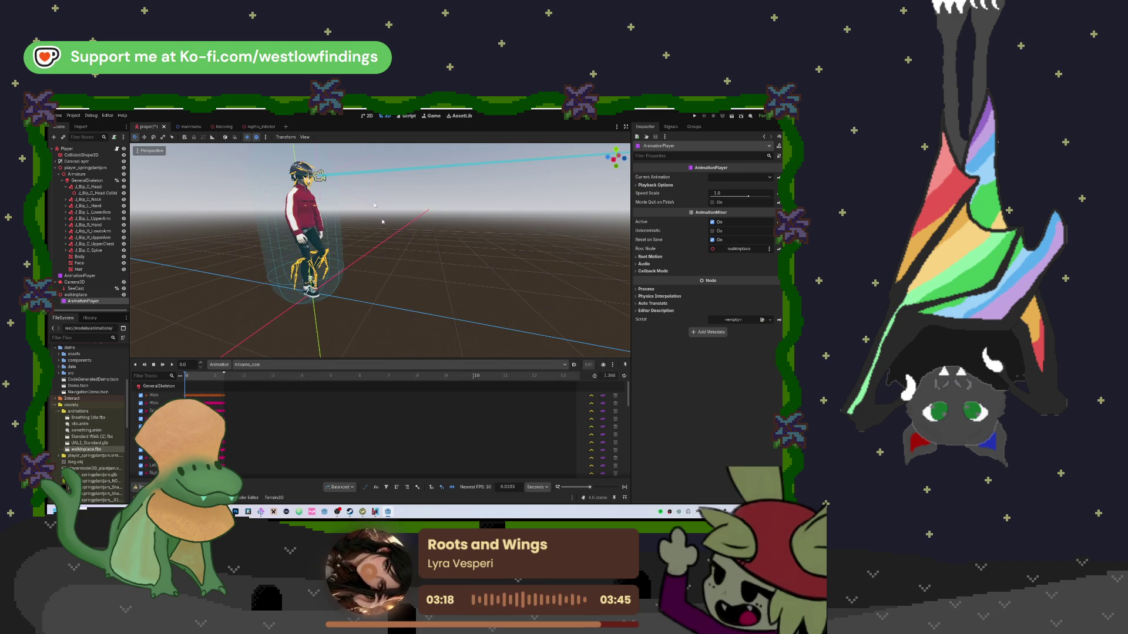
pyautogui.hotkey('ctrl', 's')
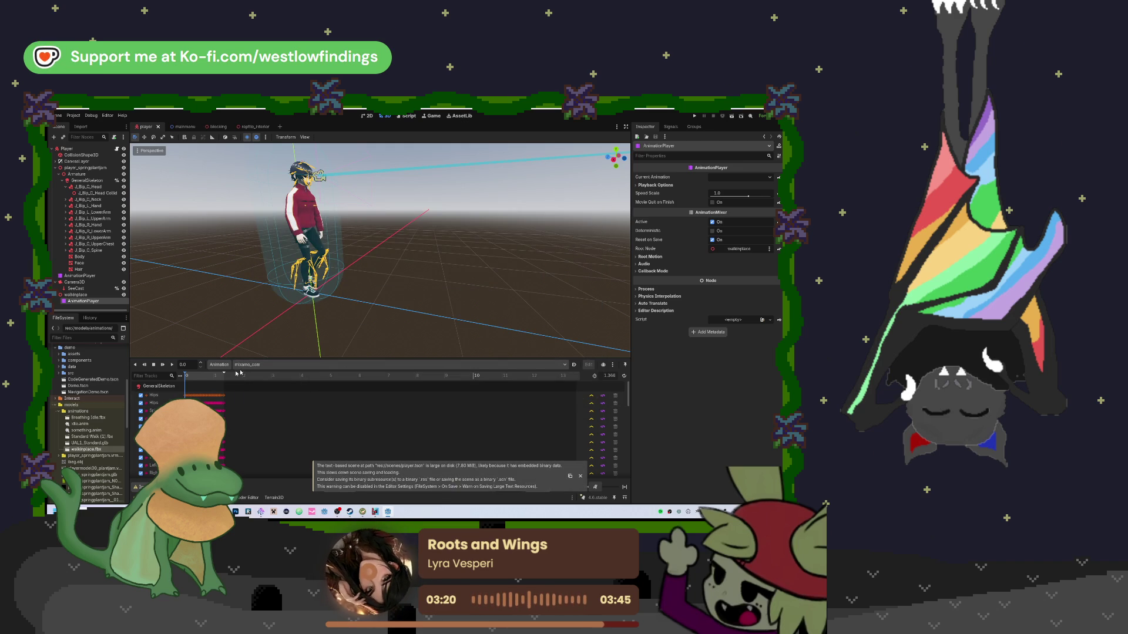
pyautogui.click(613, 365)
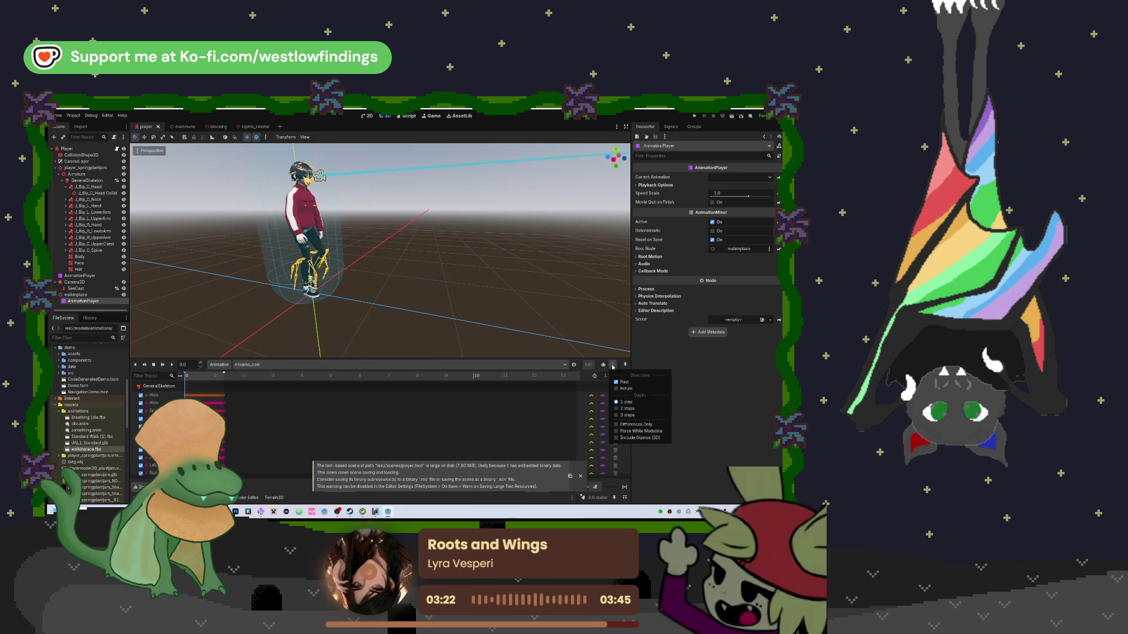
# From the animation library manager, save the mixamo_com animation as res://models/animations/walkinplace.anim
pyautogui.click(613, 365)
pyautogui.click(219, 365)
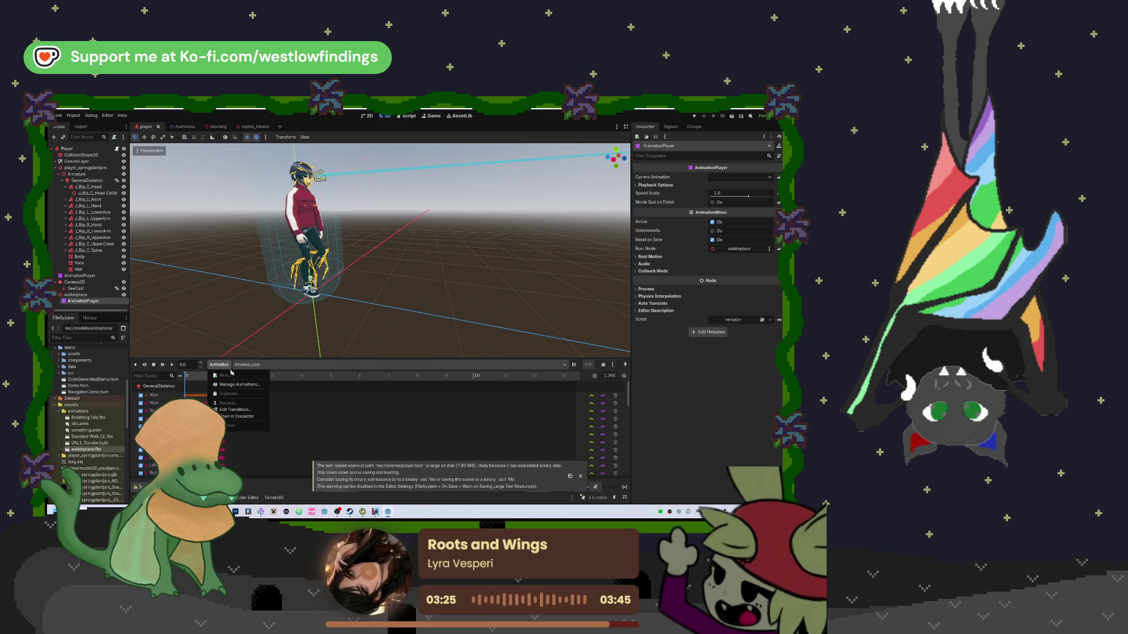
pyautogui.click(235, 386)
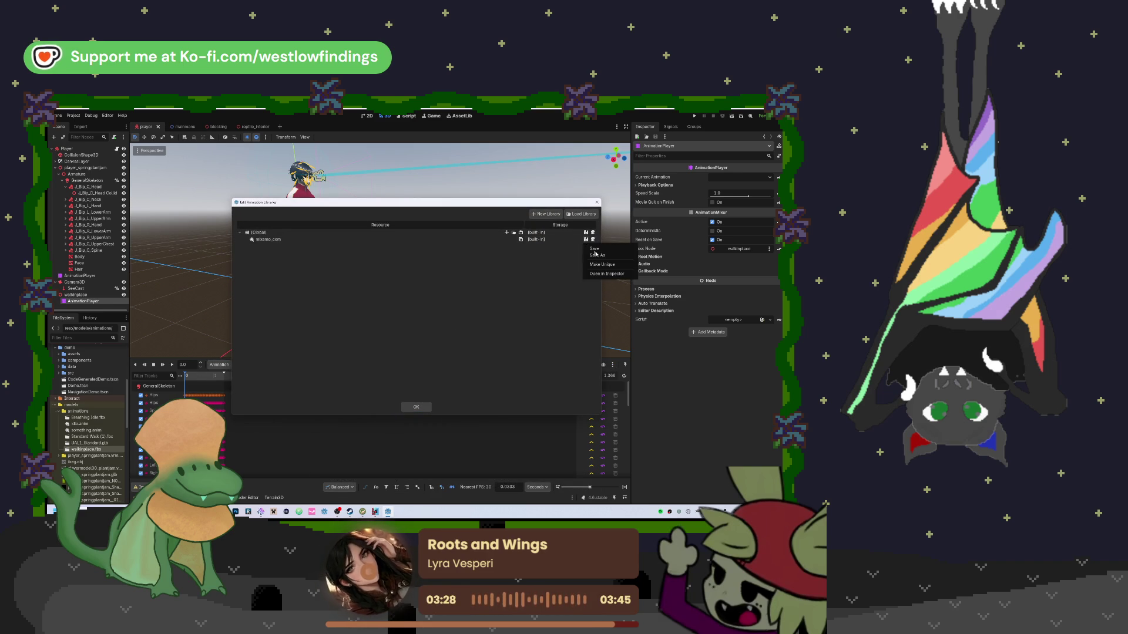
pyautogui.click(585, 240)
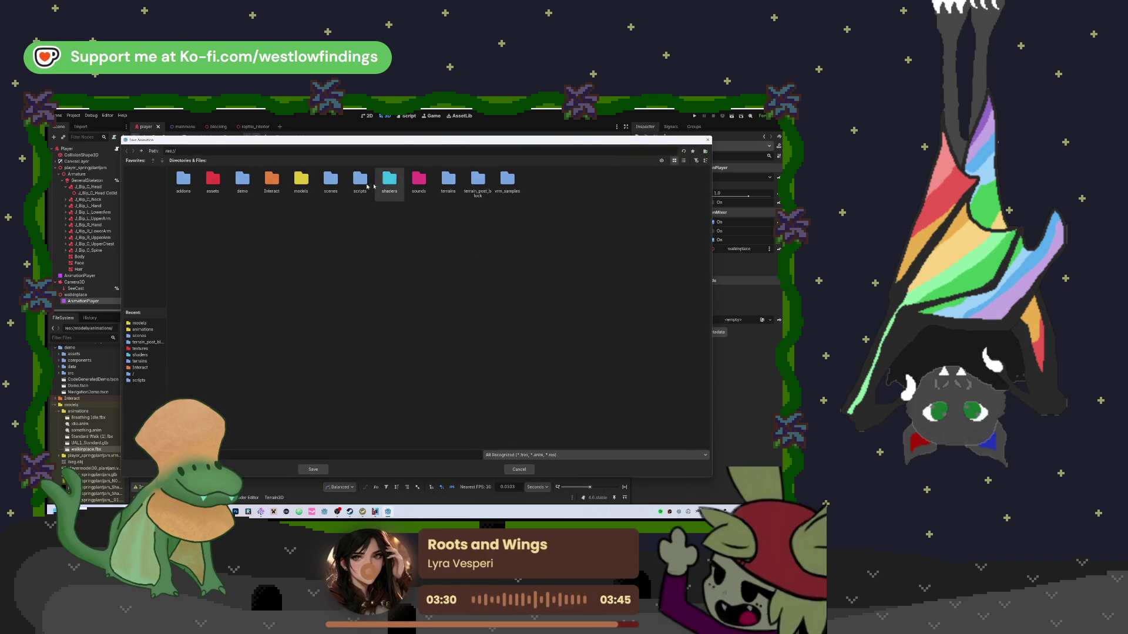
pyautogui.doubleClick(299, 181)
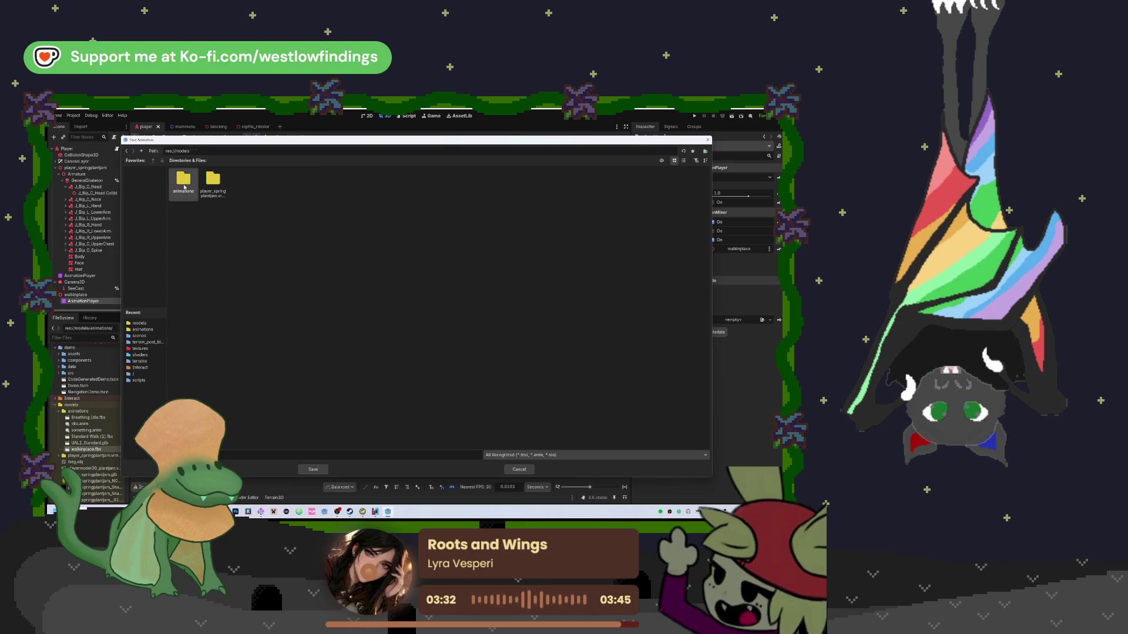
pyautogui.doubleClick(183, 180)
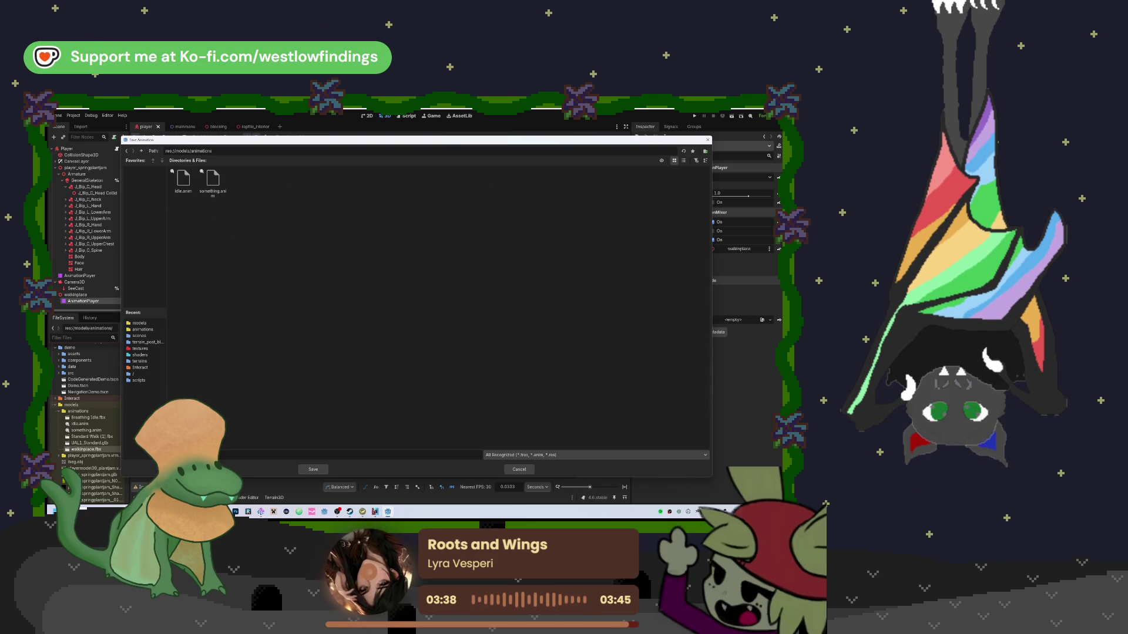
pyautogui.click(522, 455)
pyautogui.click(505, 480)
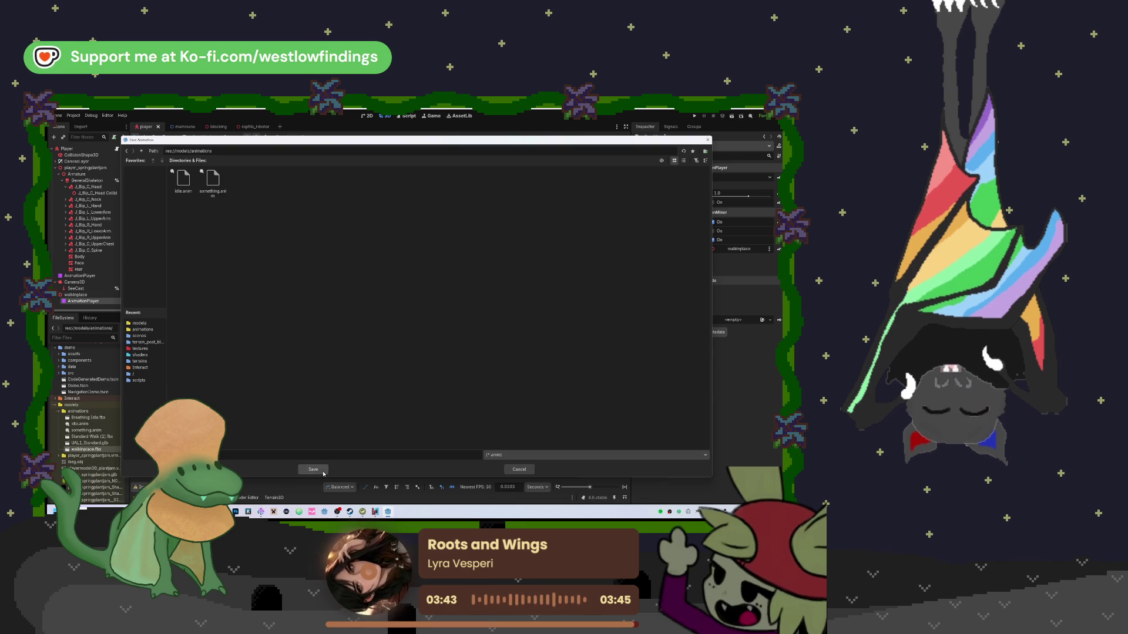
pyautogui.click(323, 471)
pyautogui.click(416, 406)
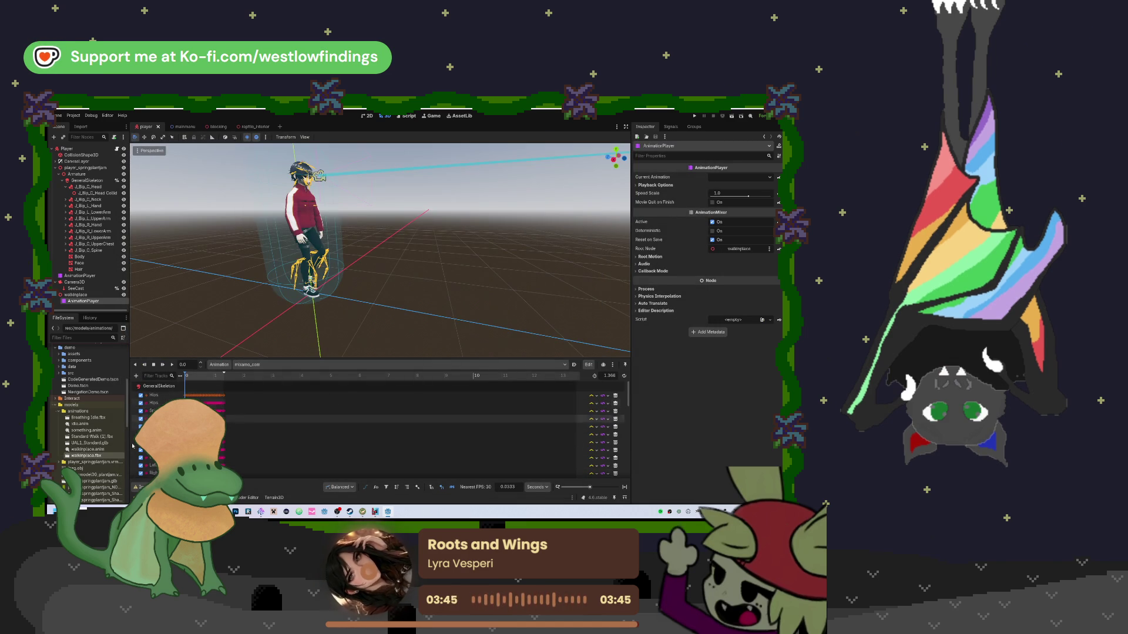
# Delete the walkinplace node from the scene
pyautogui.keyDown('ctrl'); pyautogui.click(97, 295); pyautogui.keyUp('ctrl')
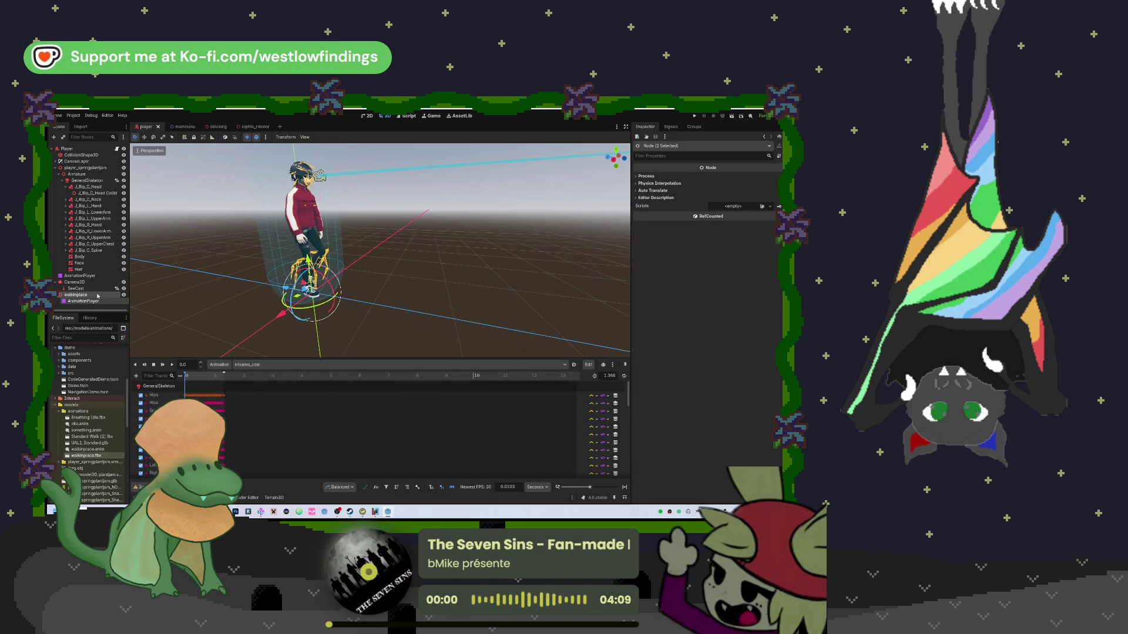
pyautogui.press('Delete')
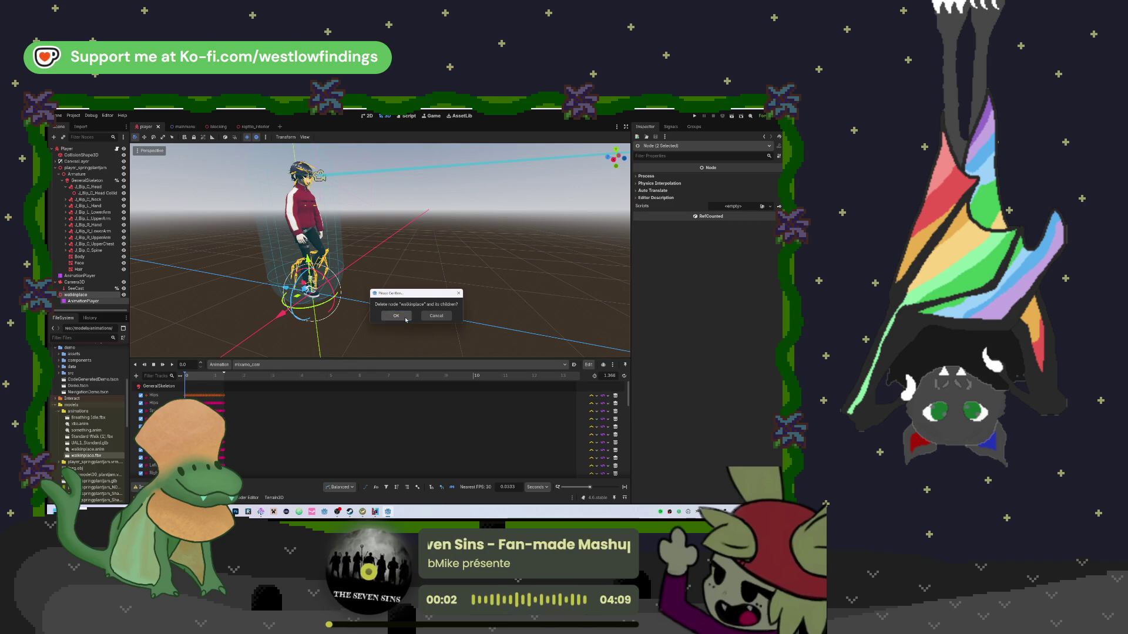
pyautogui.click(405, 319)
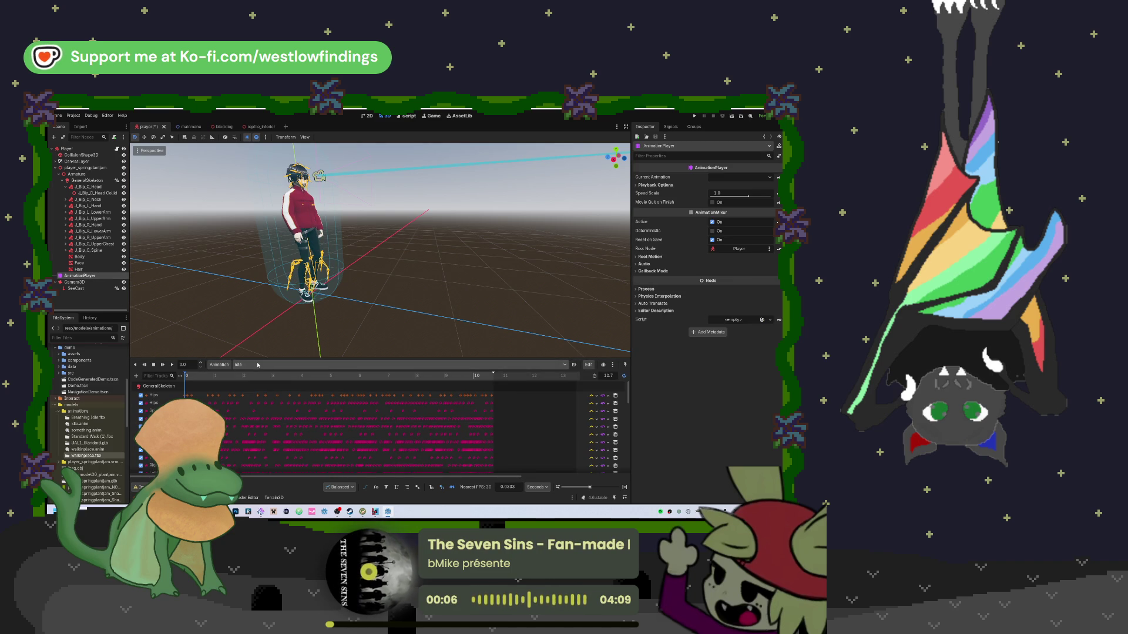
# Load walkinplace.anim into the AnimationPlayer's [Global] animation library
pyautogui.click(221, 364)
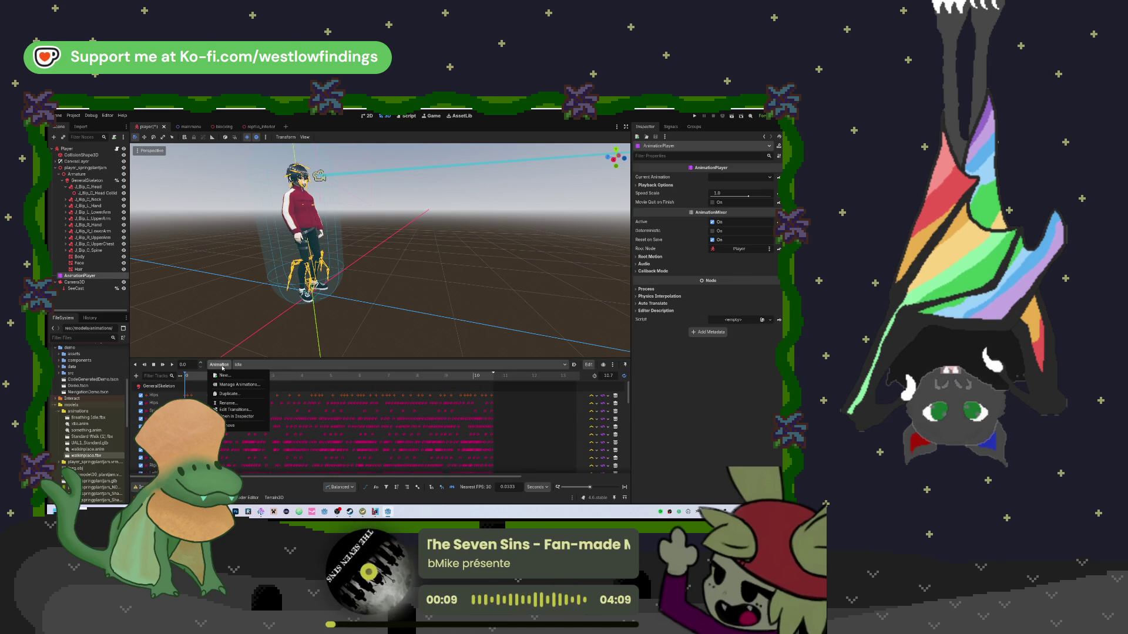
pyautogui.click(229, 385)
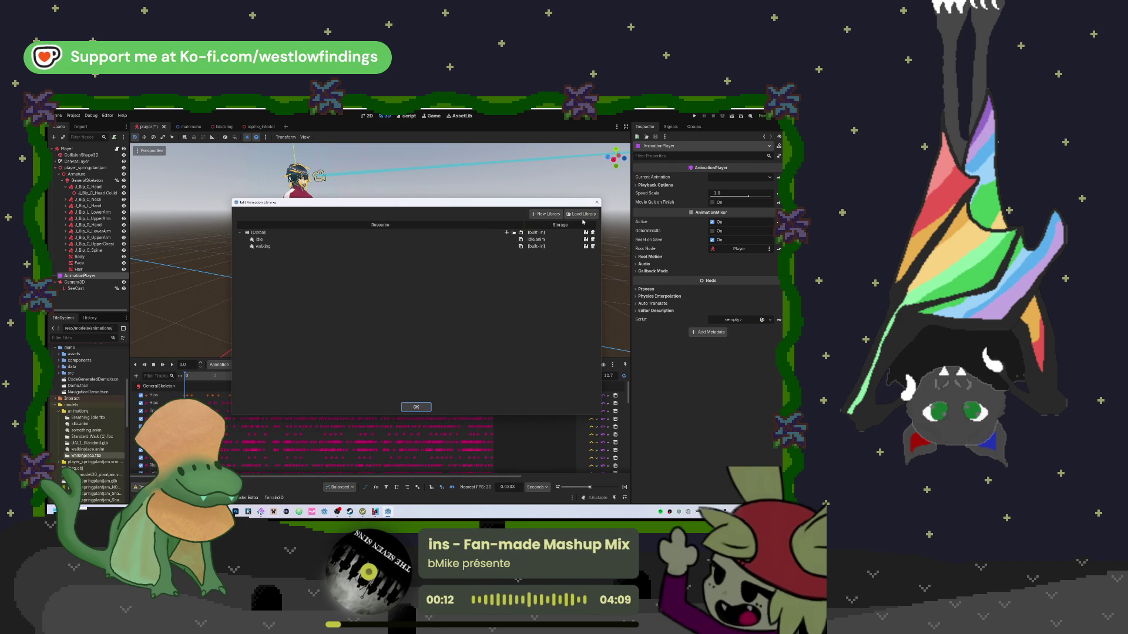
pyautogui.click(507, 233)
pyautogui.click(440, 324)
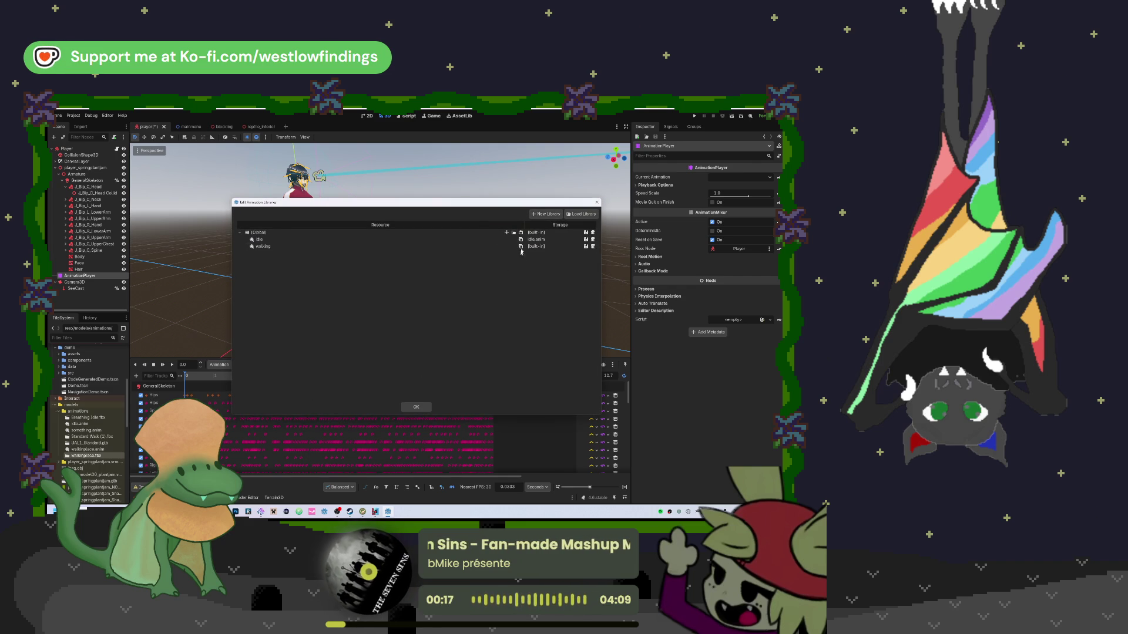
pyautogui.click(515, 234)
pyautogui.doubleClick(242, 182)
pyautogui.click(415, 407)
# Make walkinplace the current animation and play it on the character
pyautogui.click(253, 365)
pyautogui.click(262, 390)
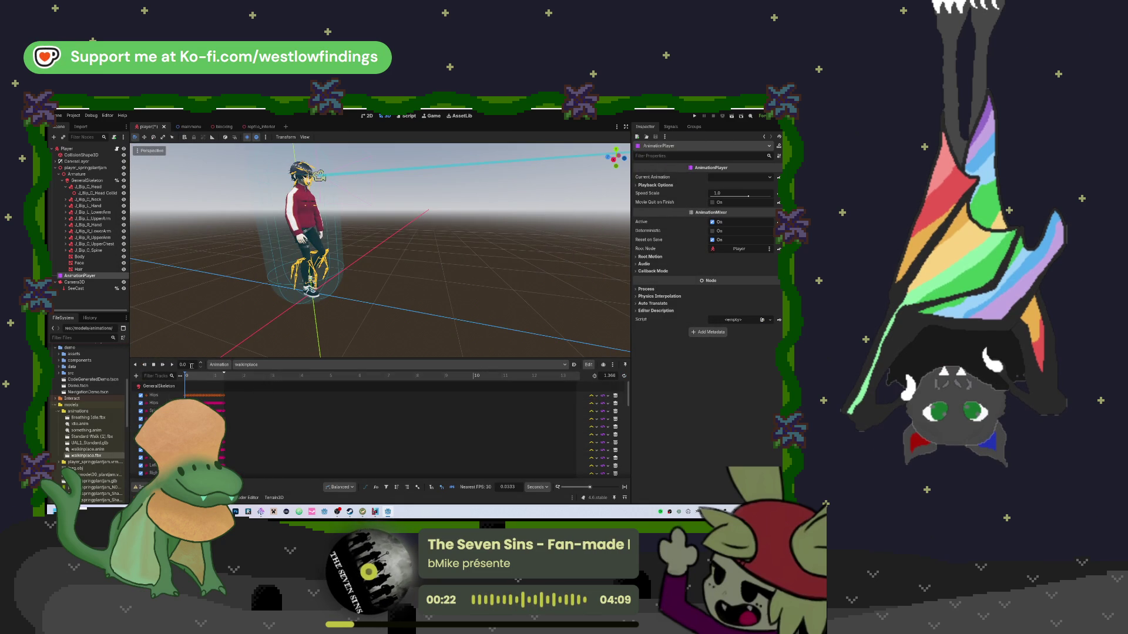
pyautogui.click(172, 366)
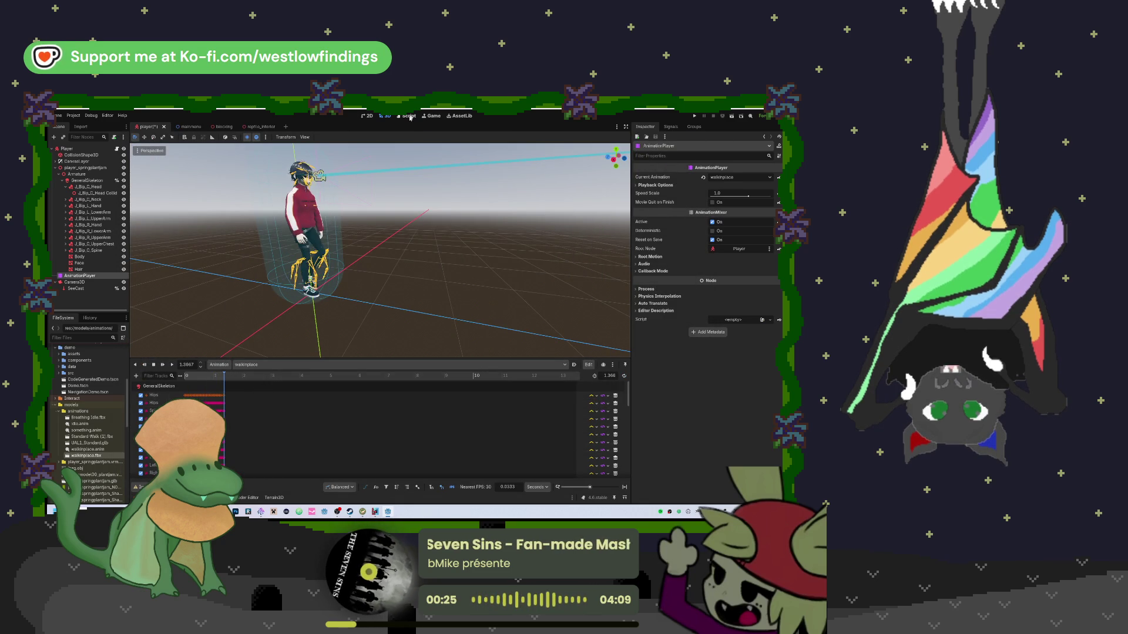
pyautogui.click(409, 117)
# Change "walking" to "walkinplace" in the play calls on lines 41, 43, 45 and 47, then run
pyautogui.scroll(-1, 294, 273)
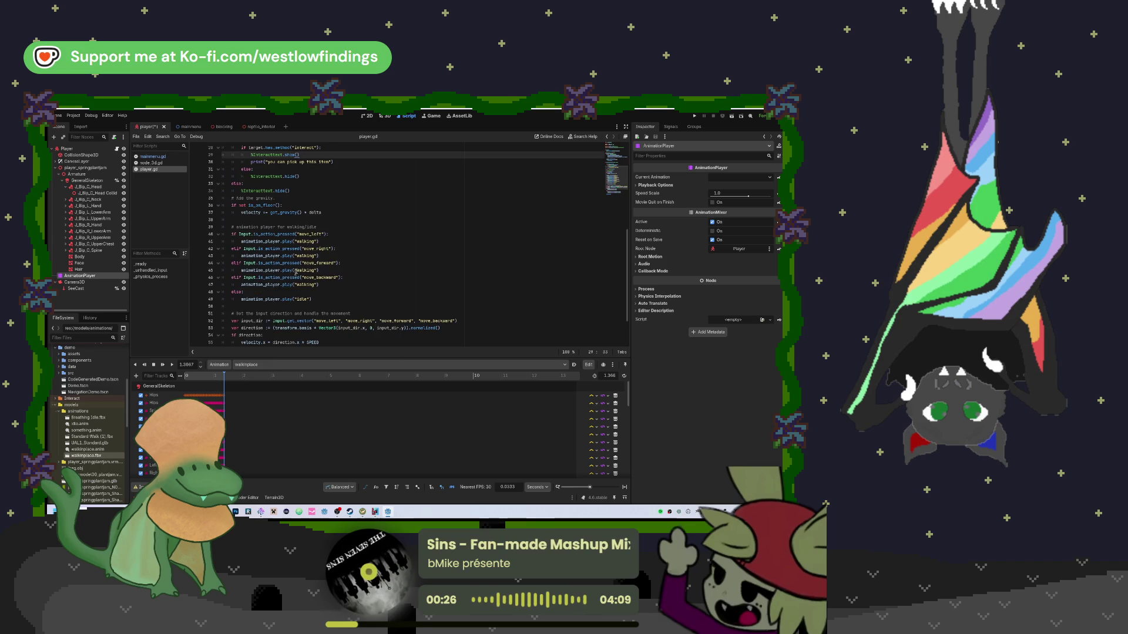
pyautogui.click(310, 242)
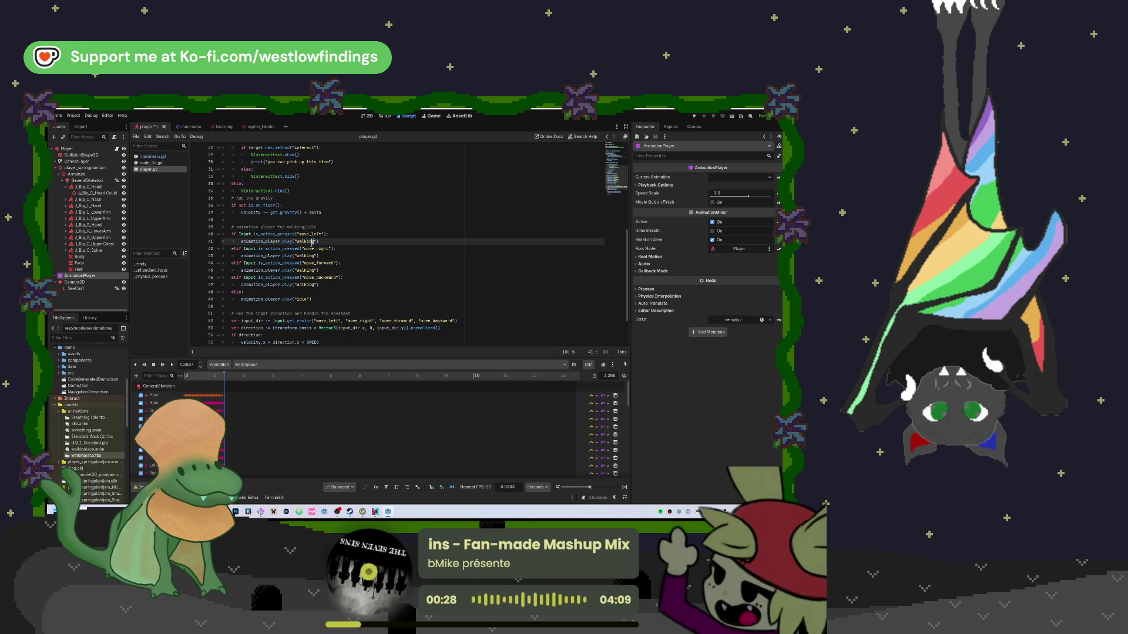
pyautogui.press('Delete')
pyautogui.write('place')
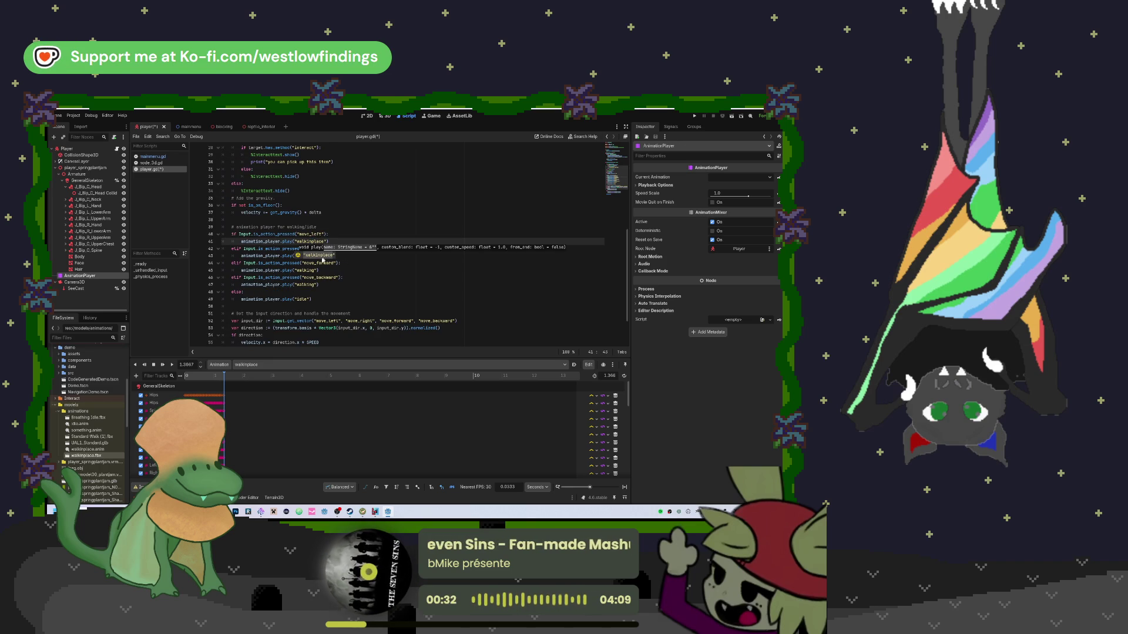
pyautogui.click(346, 270)
pyautogui.click(320, 241)
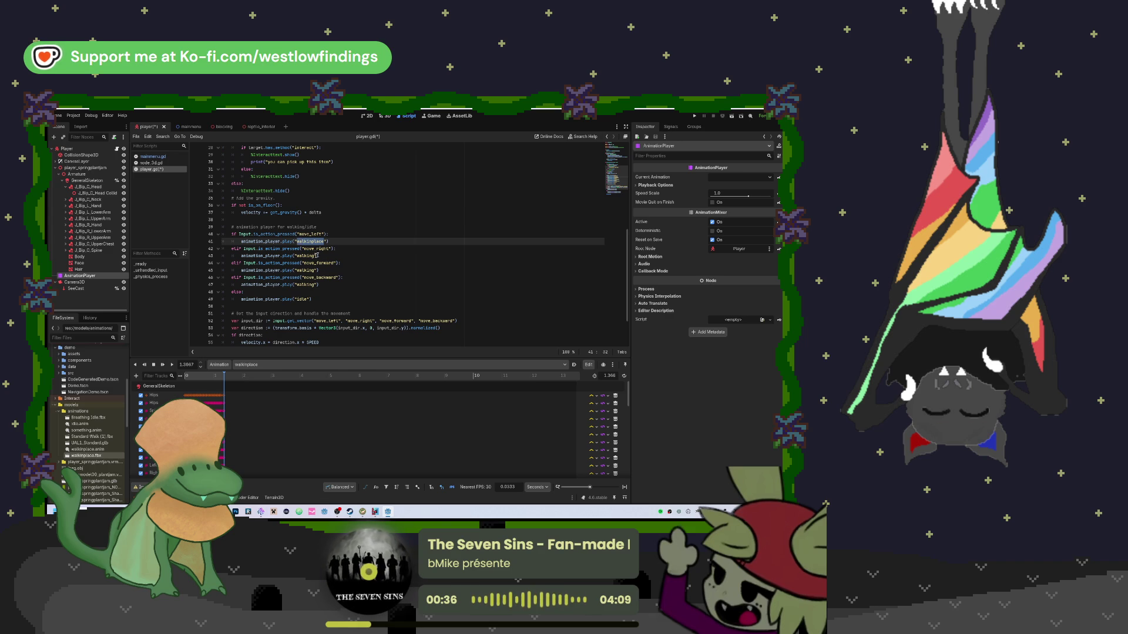
pyautogui.click(297, 256)
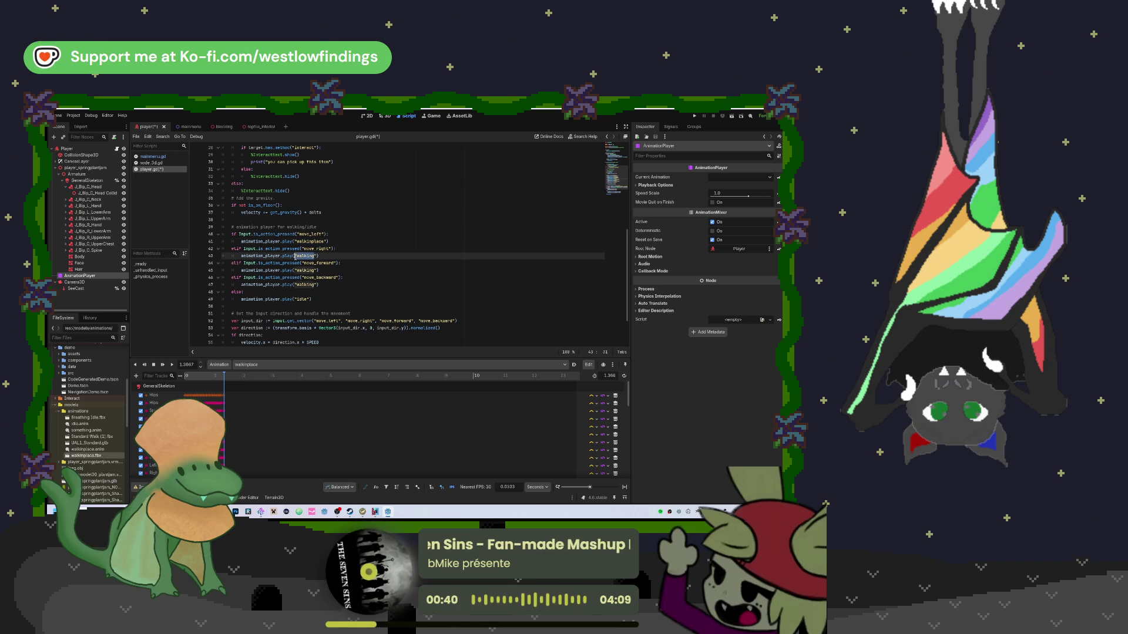
pyautogui.doubleClick(311, 270)
pyautogui.moveTo(315, 284); pyautogui.dragTo(298, 285)
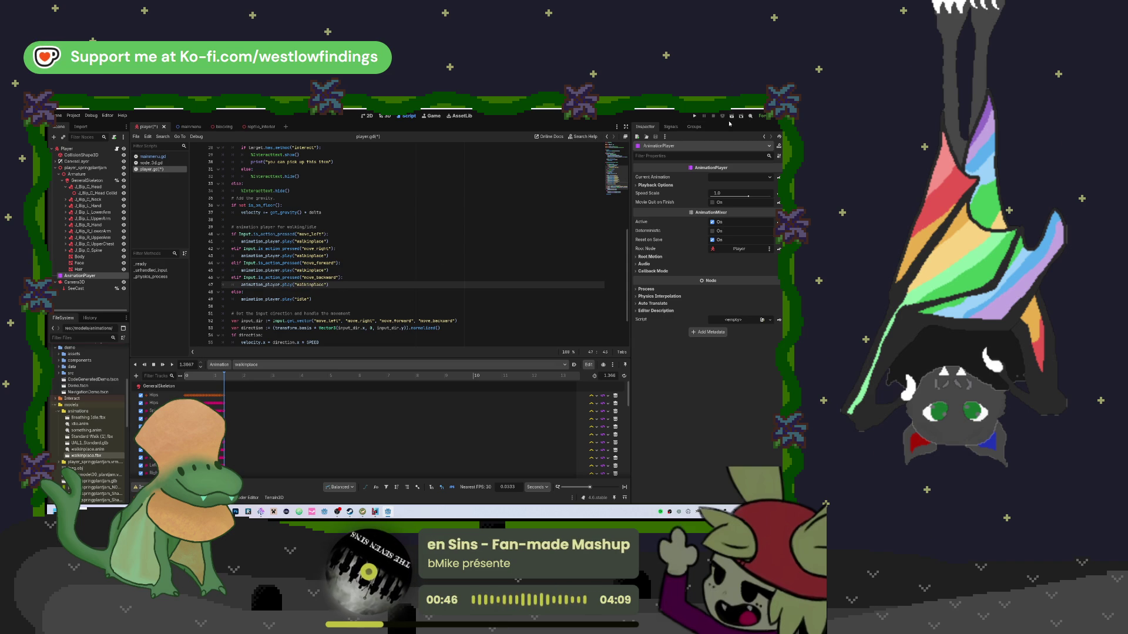
pyautogui.click(695, 116)
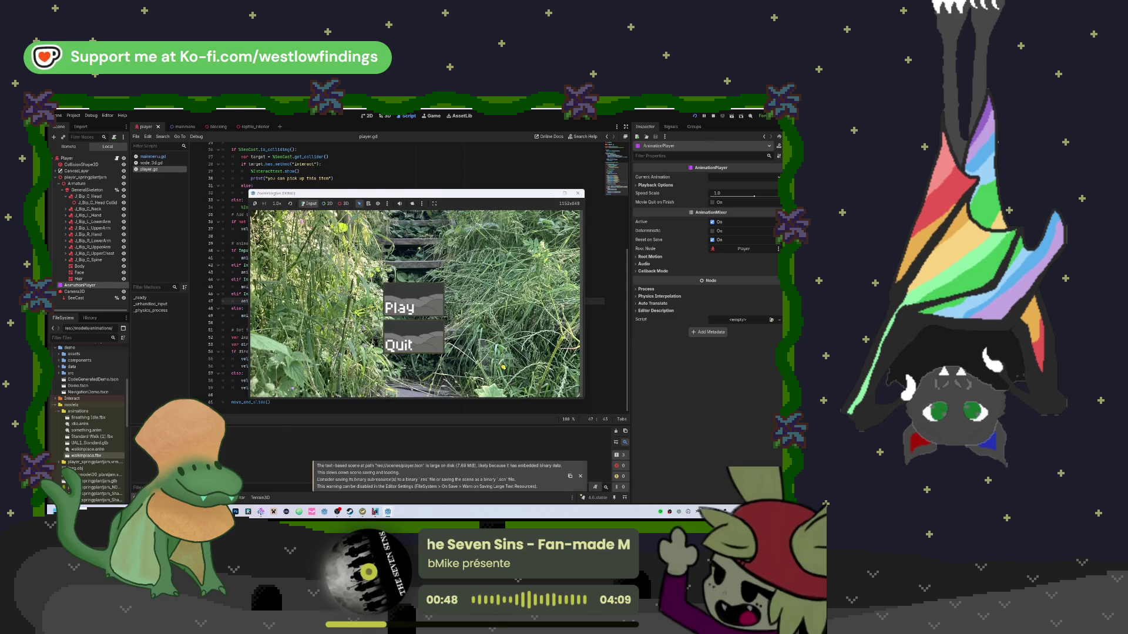
# Start the game from its main menu, walk and look around, then quit with Escape
pyautogui.click(397, 292)
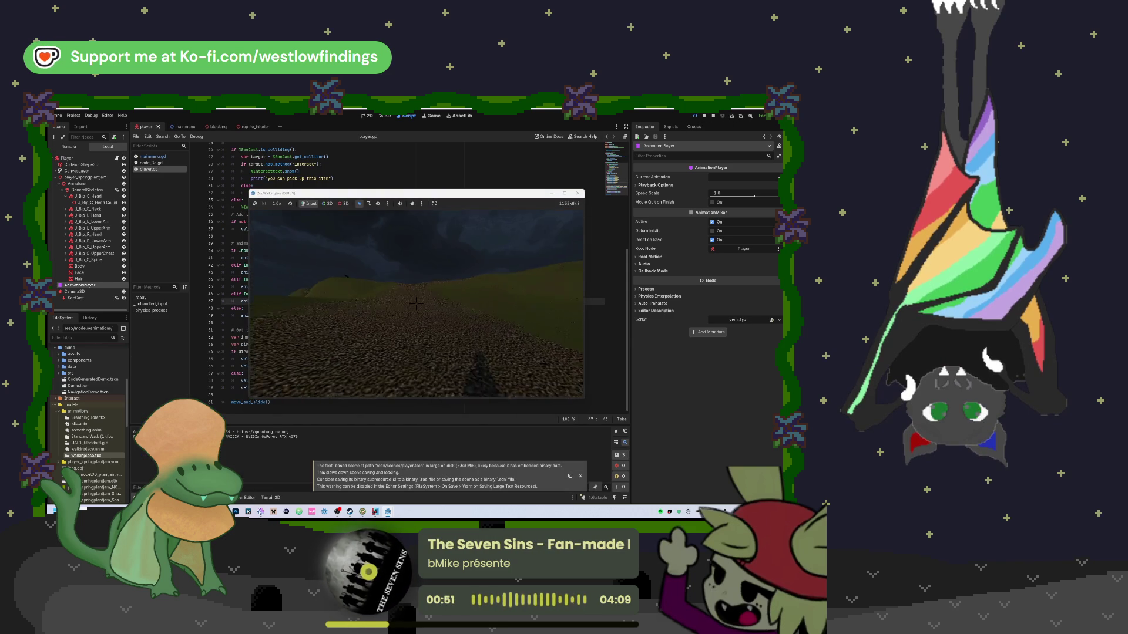
pyautogui.press('w')
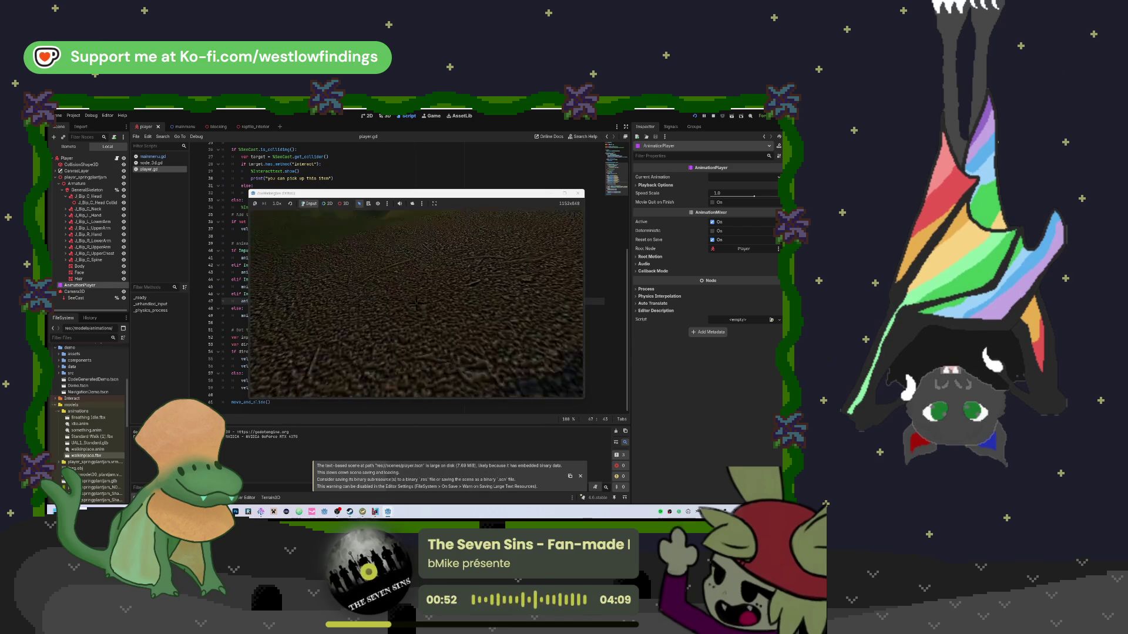
pyautogui.press('w')
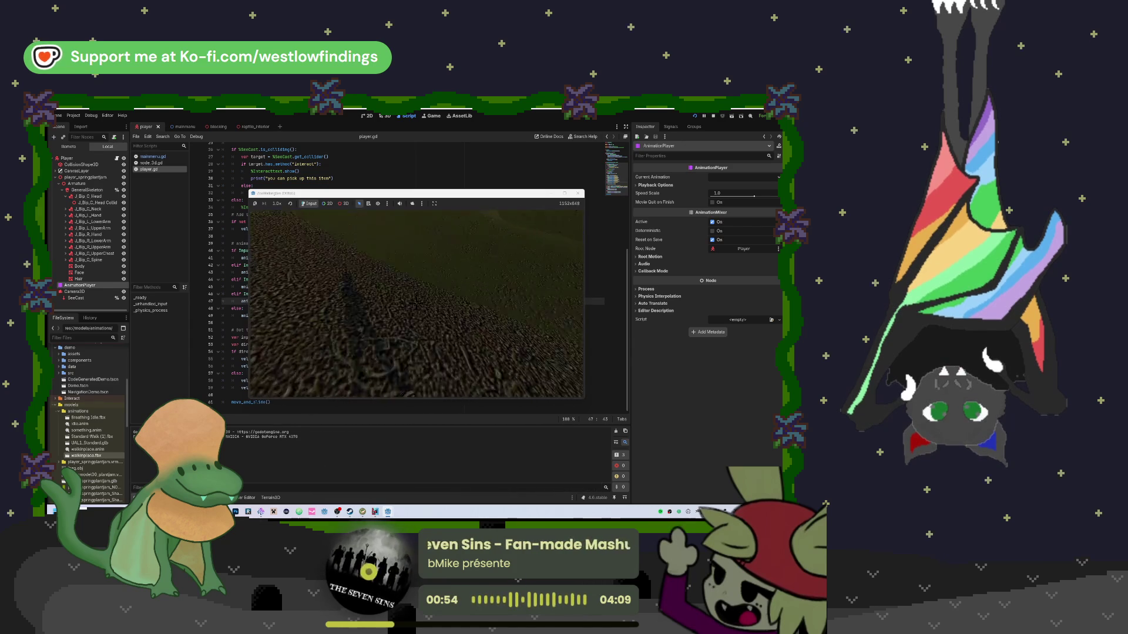
pyautogui.press('w')
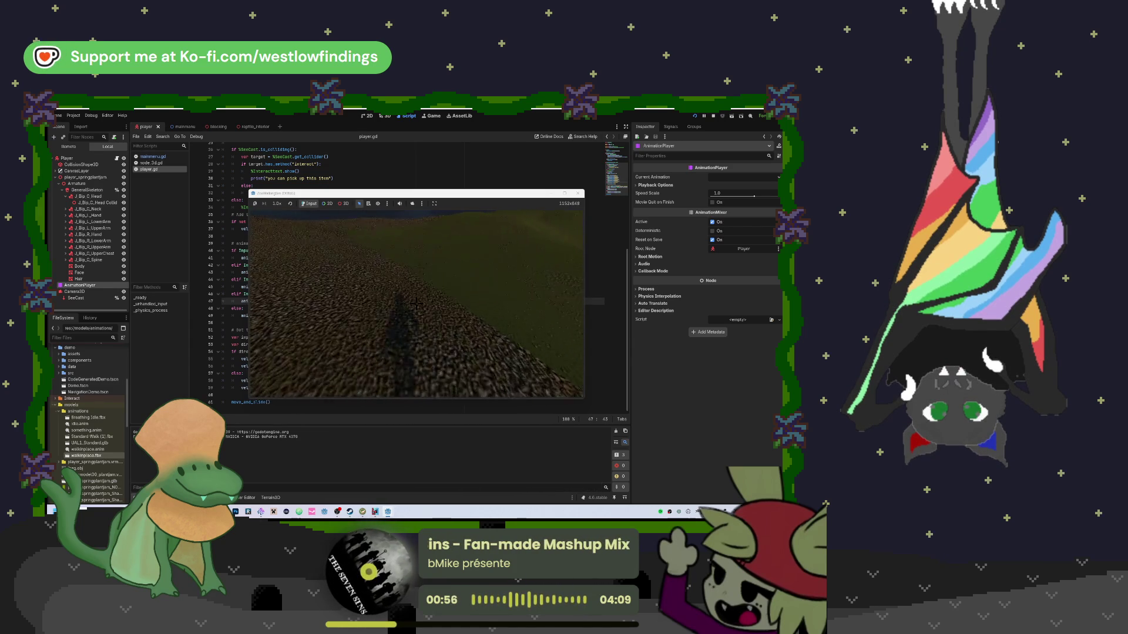
pyautogui.press('w')
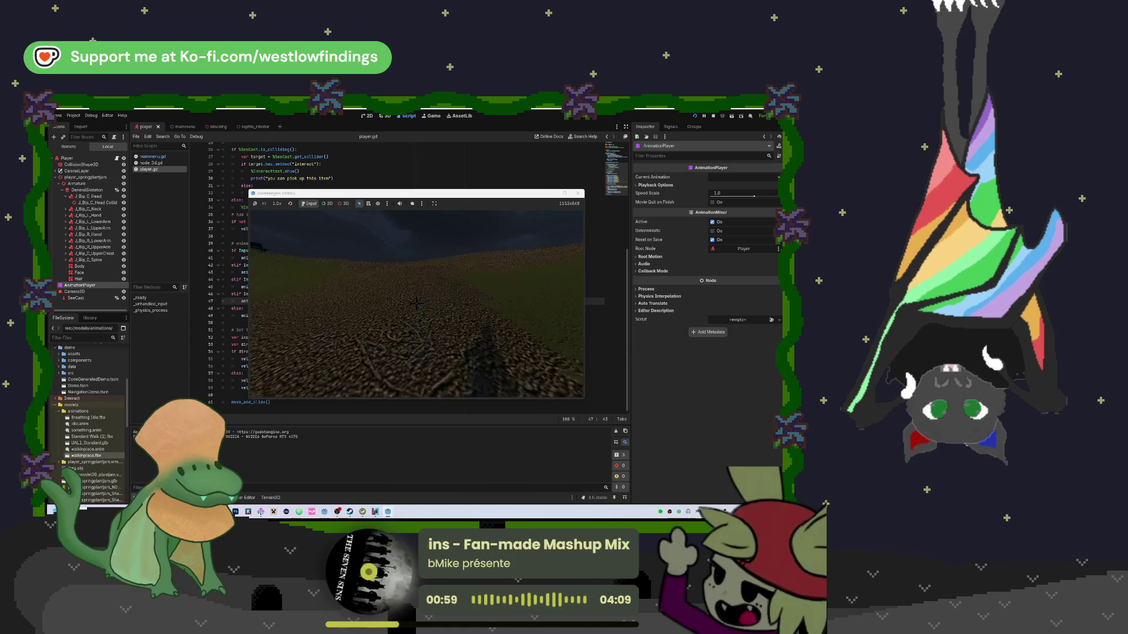
pyautogui.press('Escape')
pyautogui.scroll(8, 351, 271)
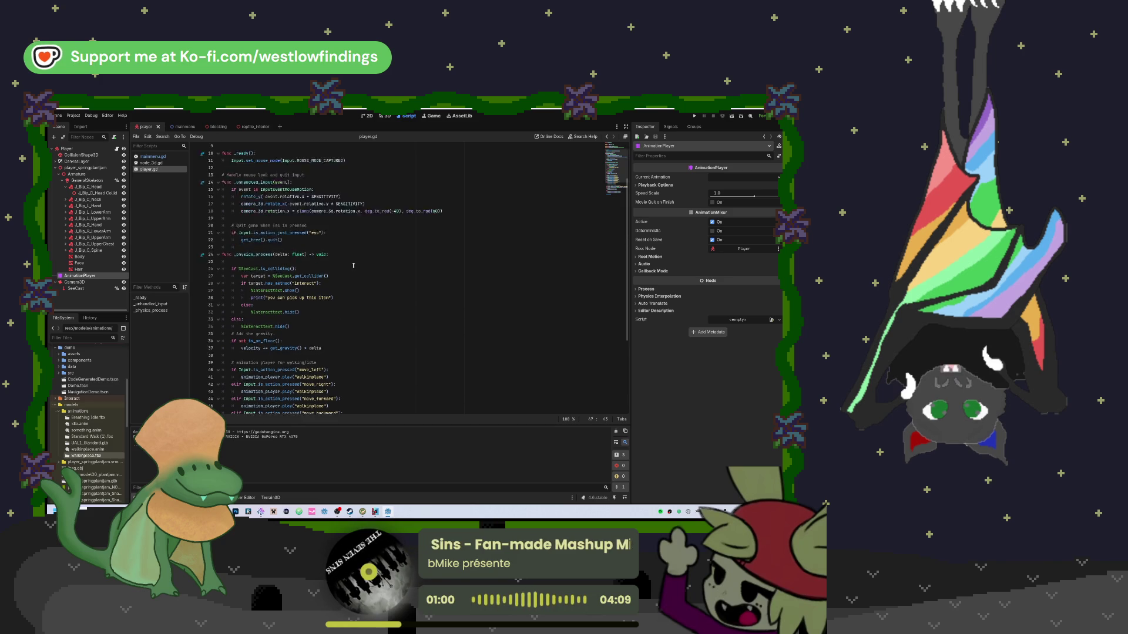
# Remove the 3 from the SPEED value, then test-run the game, walking before quitting
pyautogui.click(272, 162)
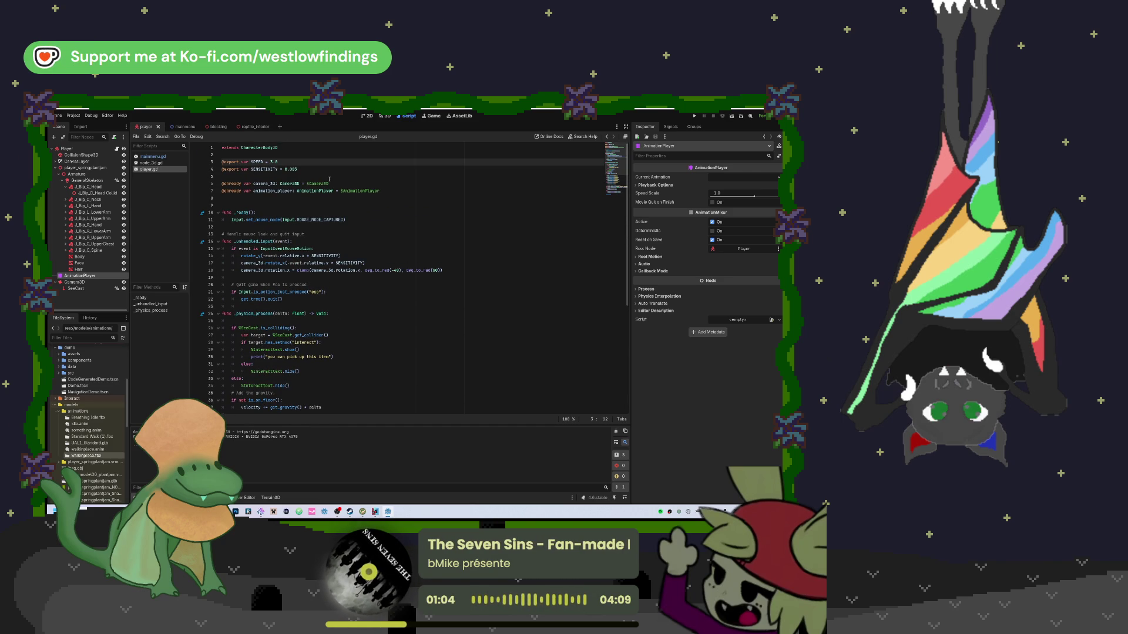
pyautogui.press('BackSpace')
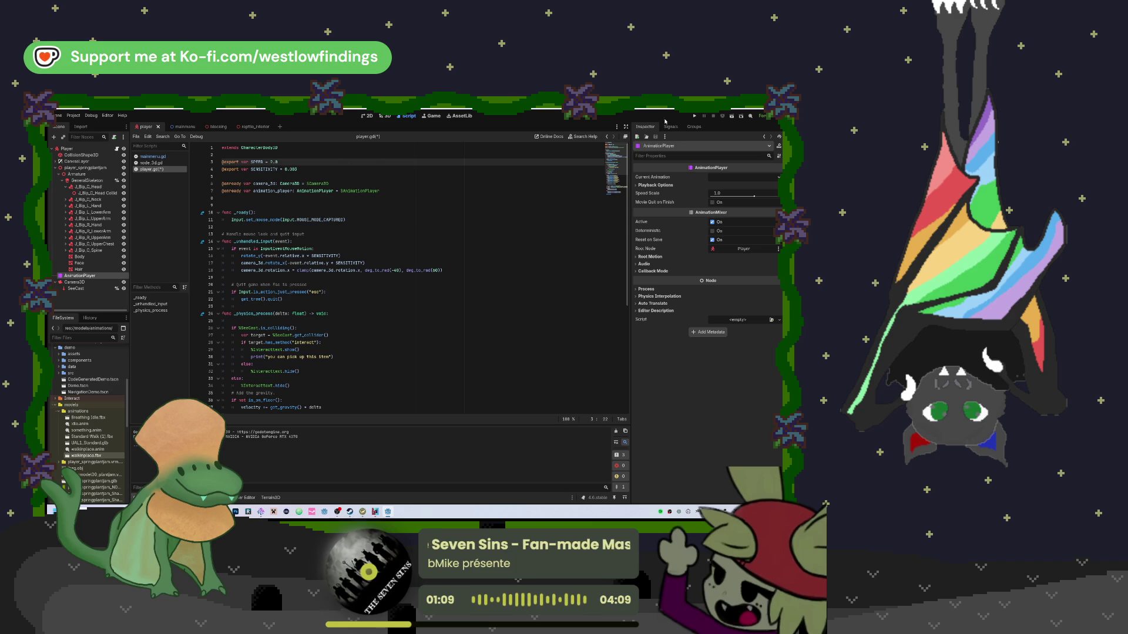
pyautogui.click(695, 116)
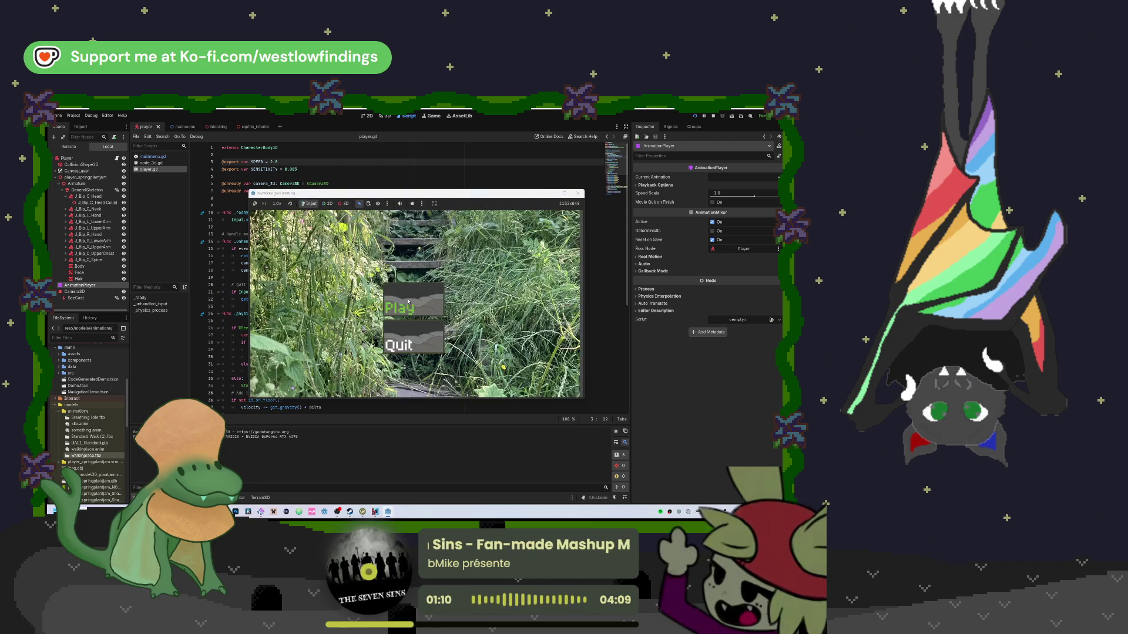
pyautogui.click(425, 296)
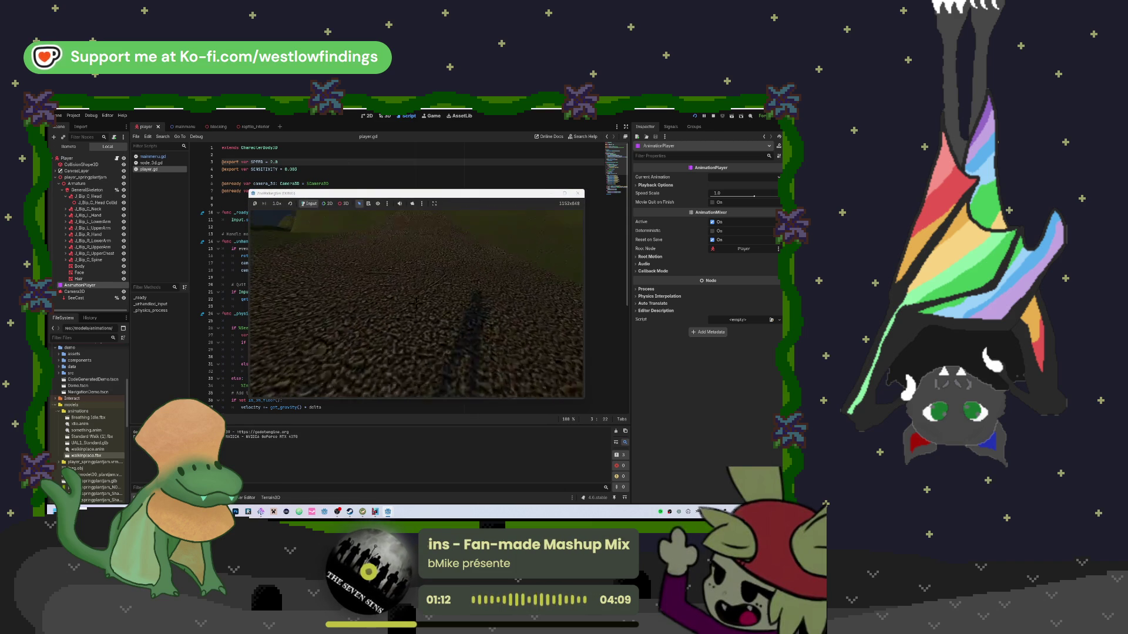
pyautogui.press('w')
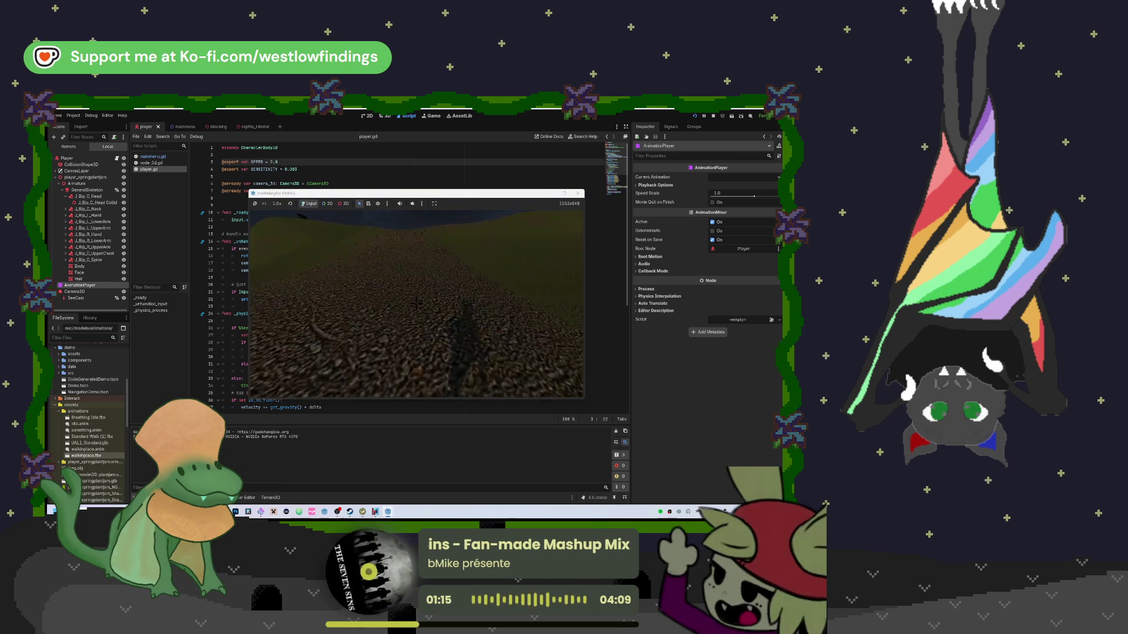
pyautogui.press('Escape')
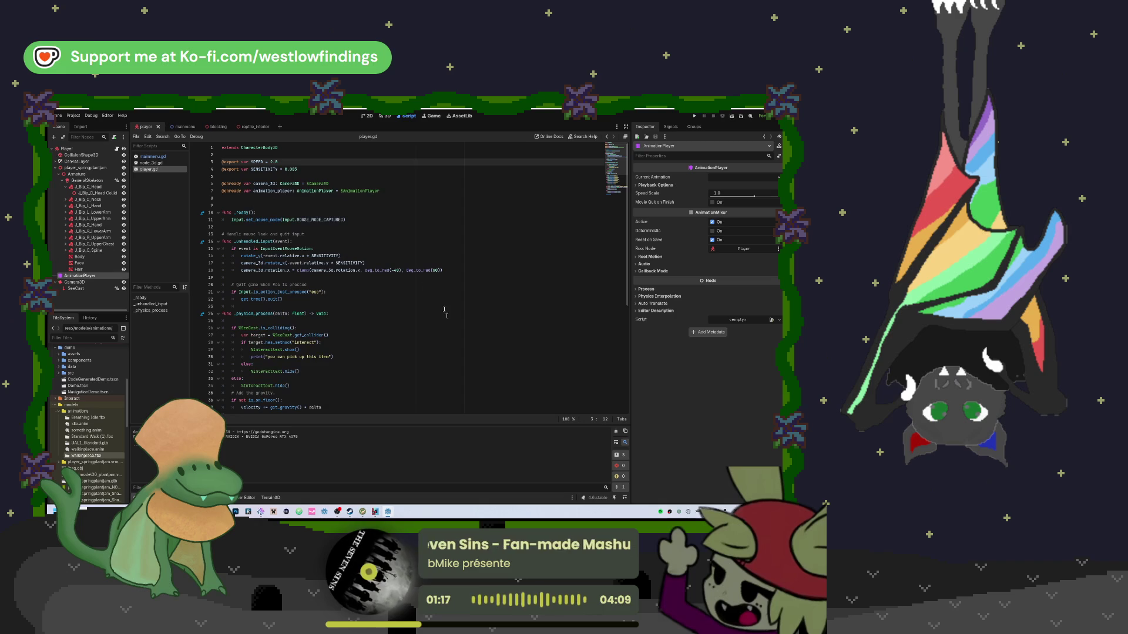
# Finish setting SPEED to 1.0 on line 3 and run the game again
pyautogui.click(284, 161)
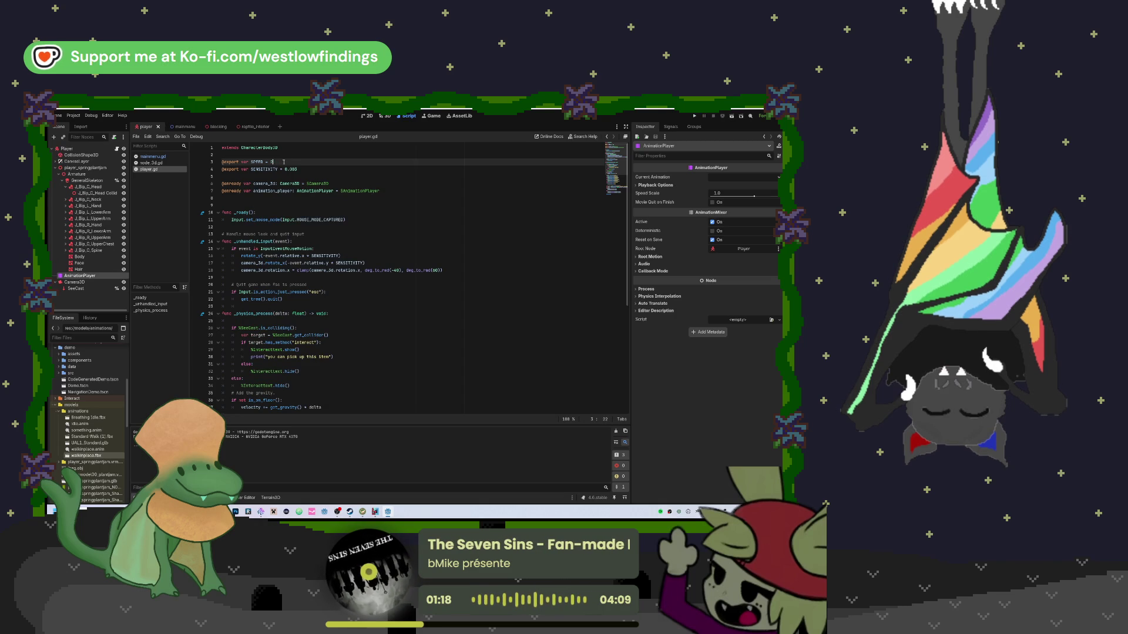
pyautogui.write('0')
pyautogui.press('Return')
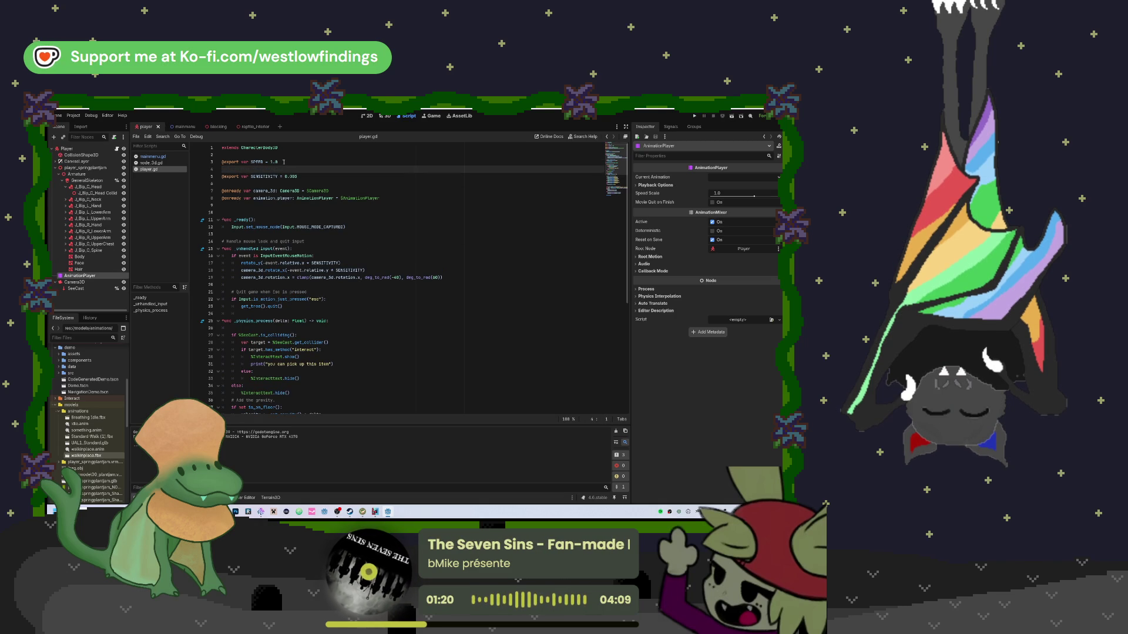
pyautogui.press('BackSpace')
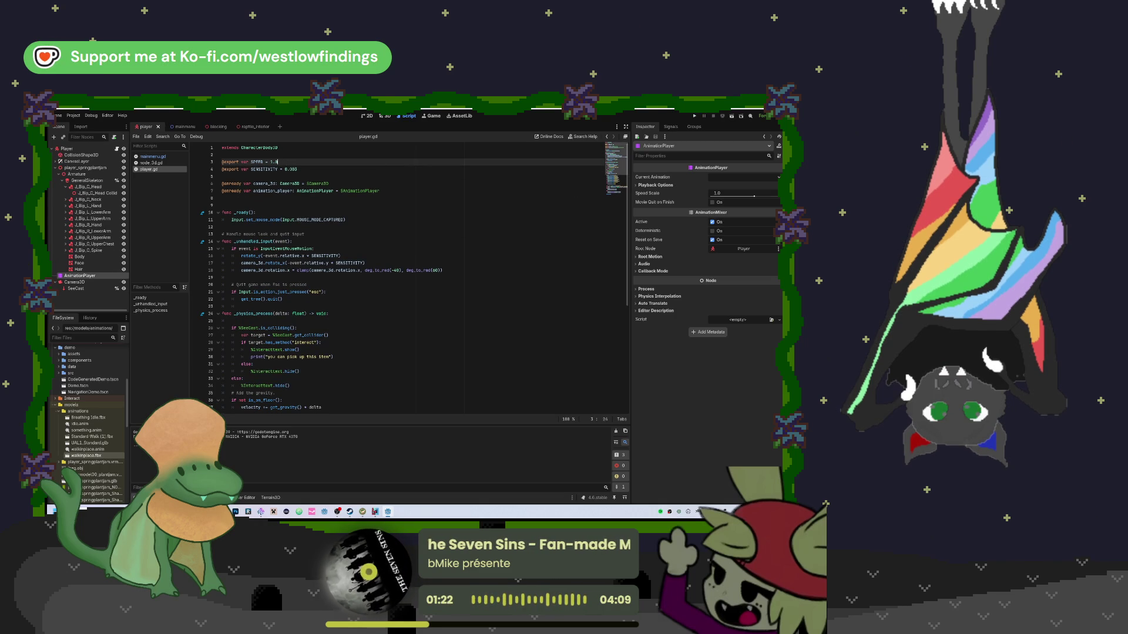
pyautogui.click(693, 117)
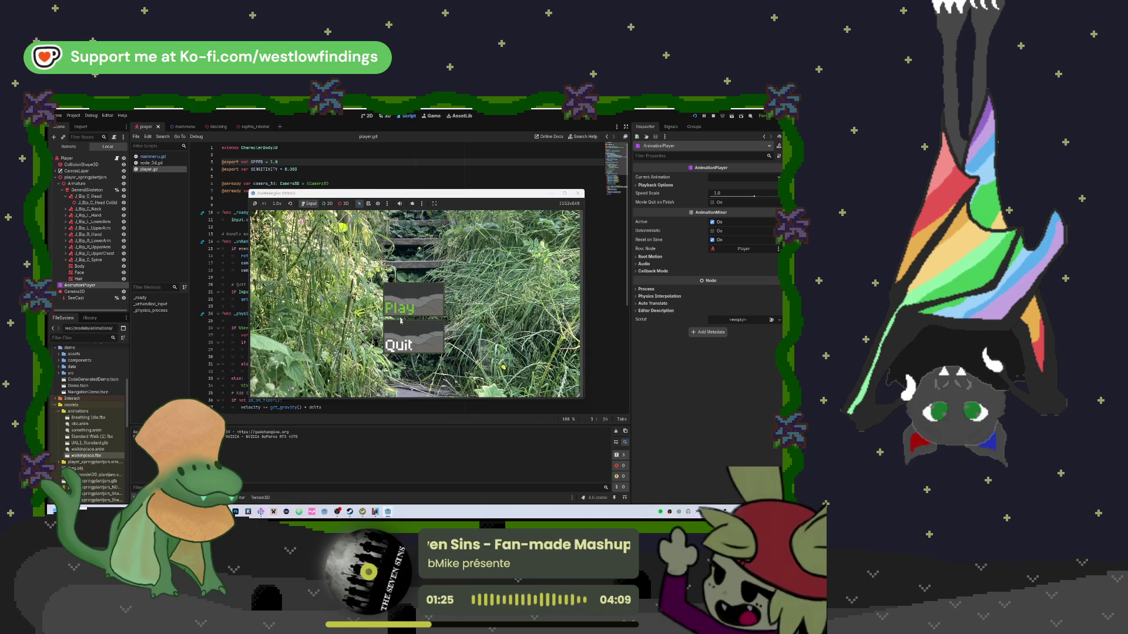
# Play the game at SPEED 1.0, quit with Escape, and open mainmenu.gd
pyautogui.click(405, 313)
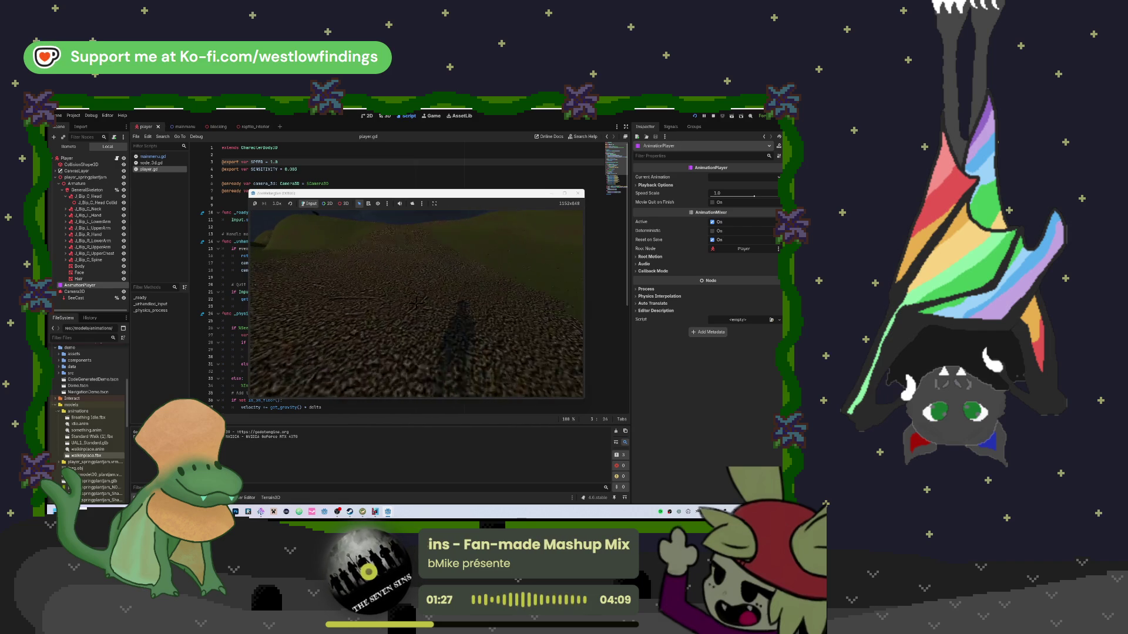
pyautogui.press('Escape')
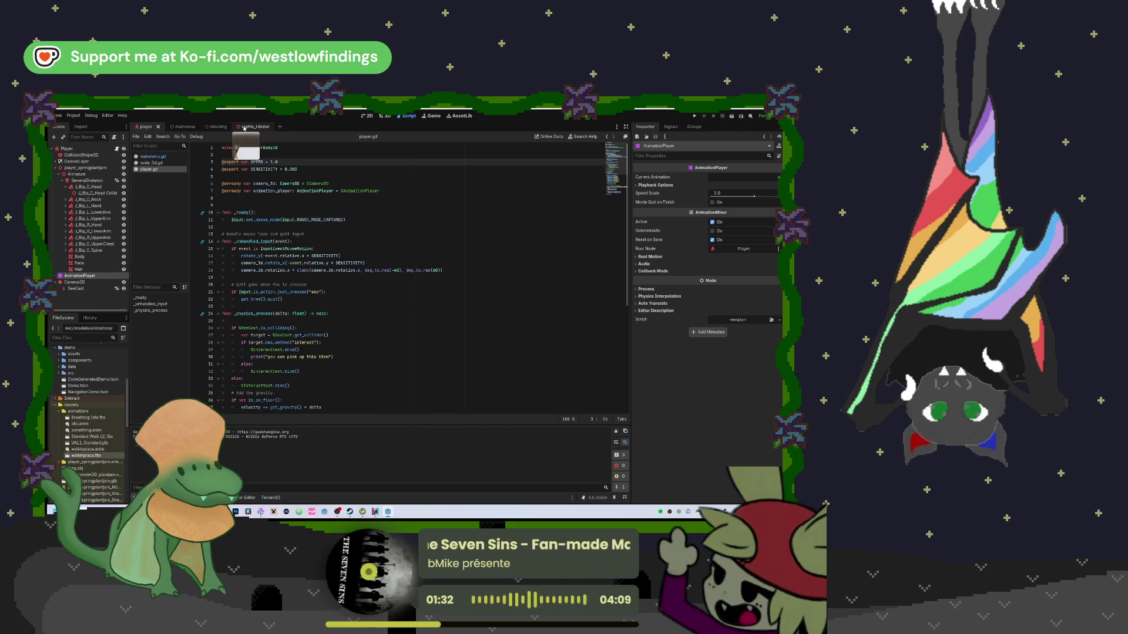
pyautogui.click(147, 157)
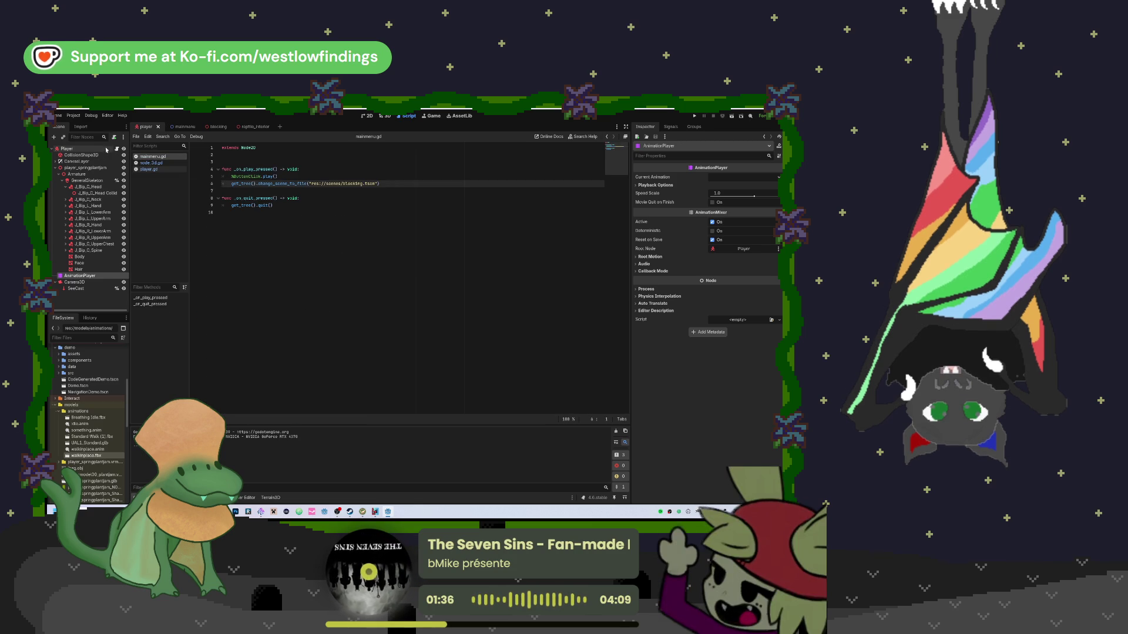
# Lower the Player node's Inspector Speed from 5.0 to 3.0 and run the game with F5
pyautogui.click(118, 149)
pyautogui.scroll(-5, 293, 236)
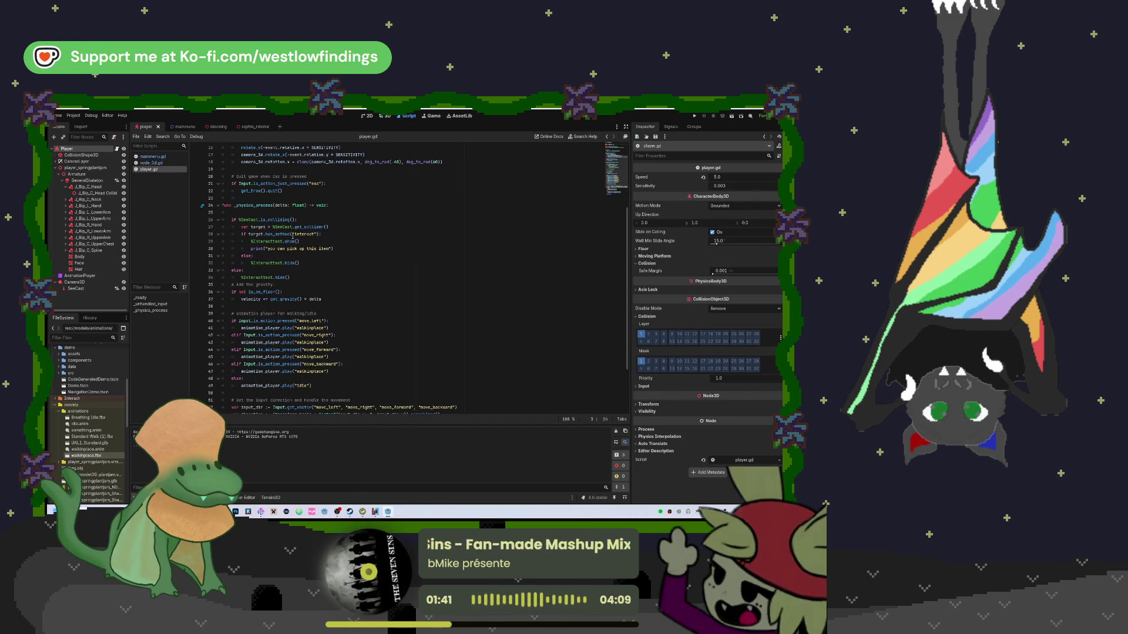
pyautogui.scroll(-3, 292, 236)
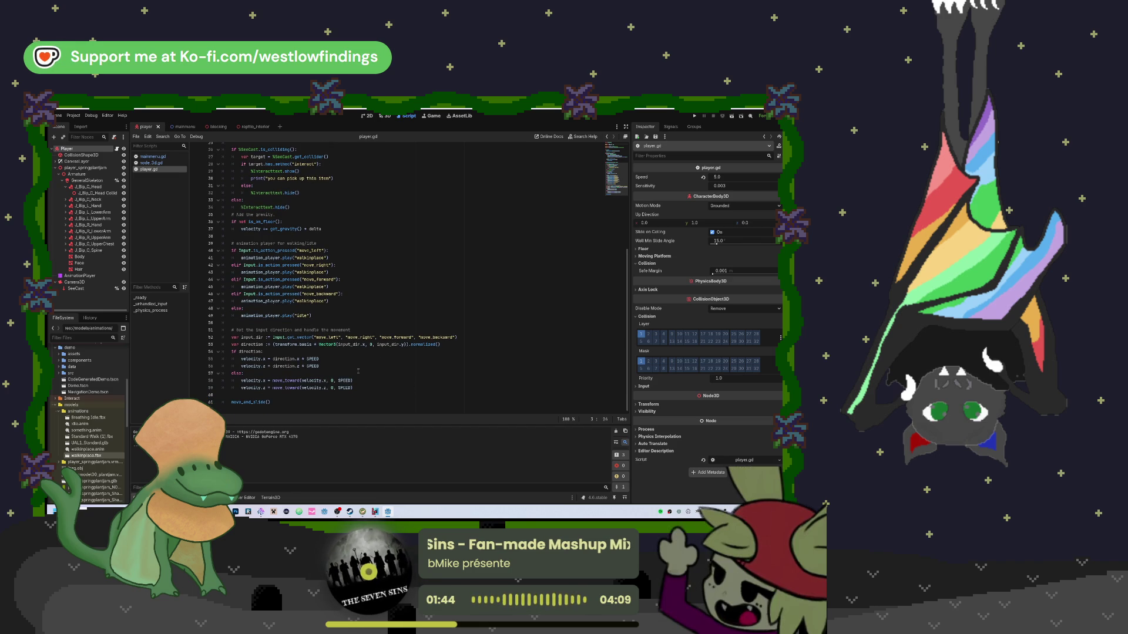
pyautogui.scroll(8, 359, 367)
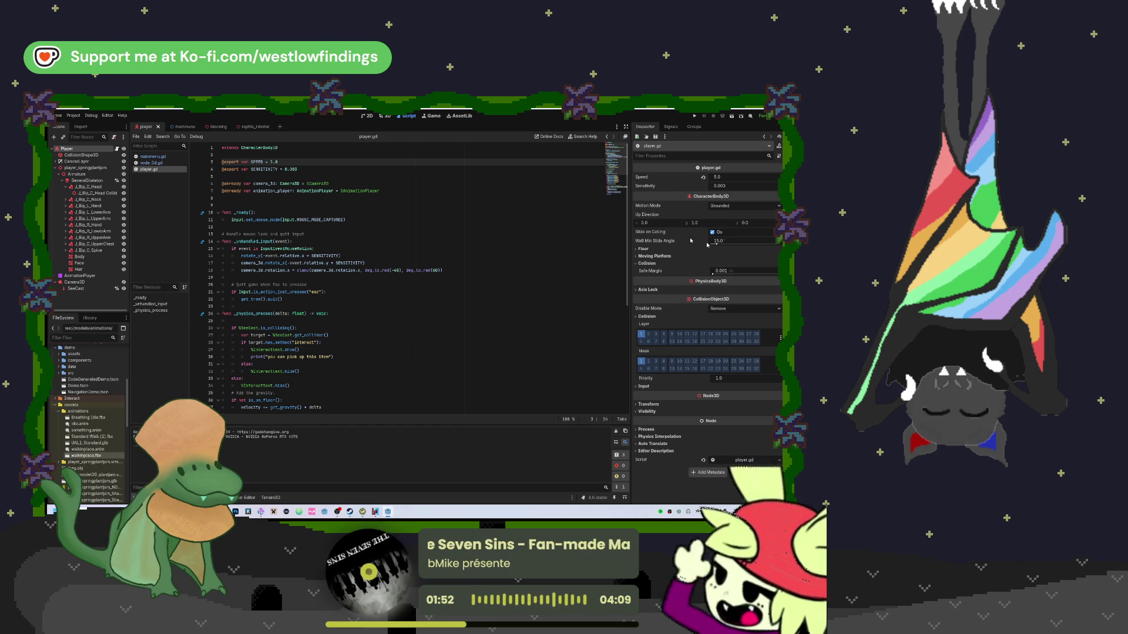
pyautogui.click(721, 177)
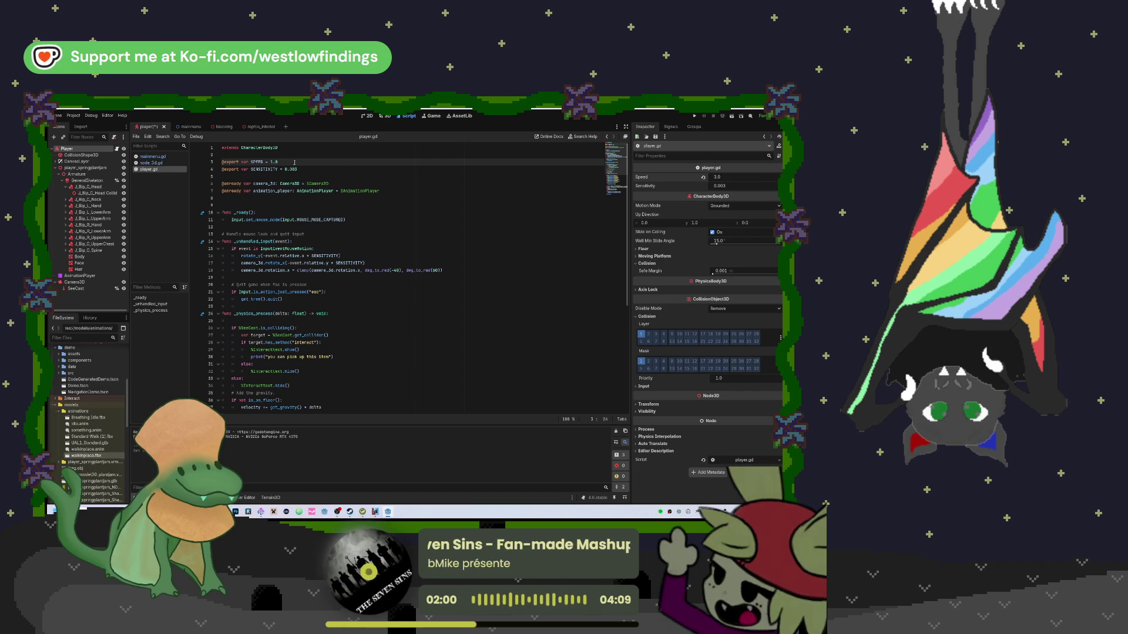
pyautogui.press('F5')
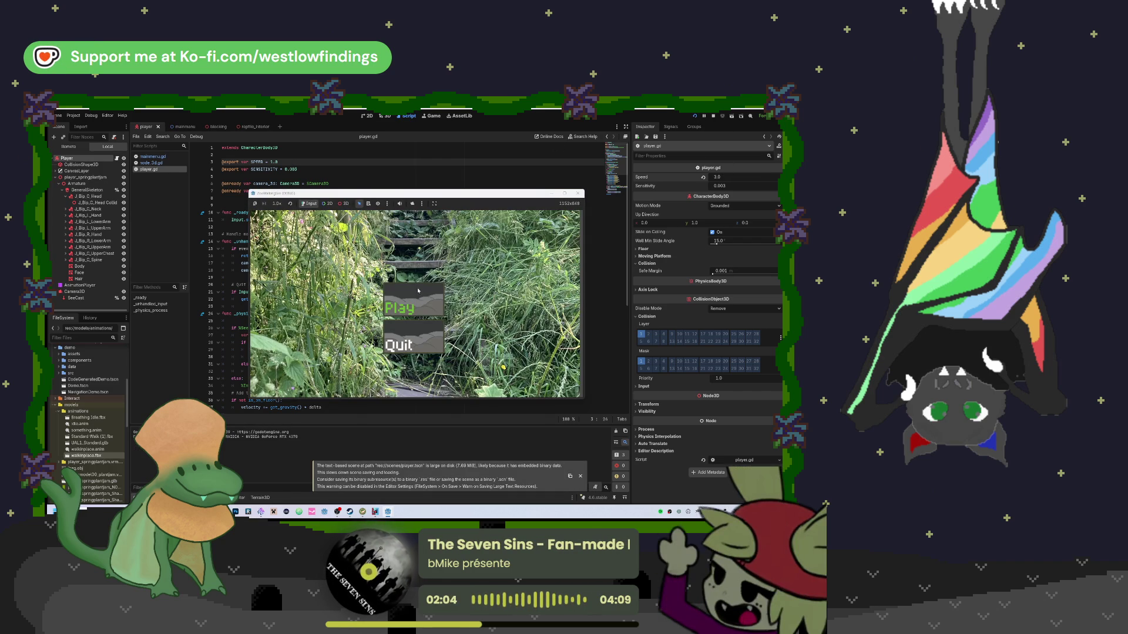
# Start playing, walk forward toward the hill at Speed 3.0, then quit with Escape
pyautogui.click(418, 290)
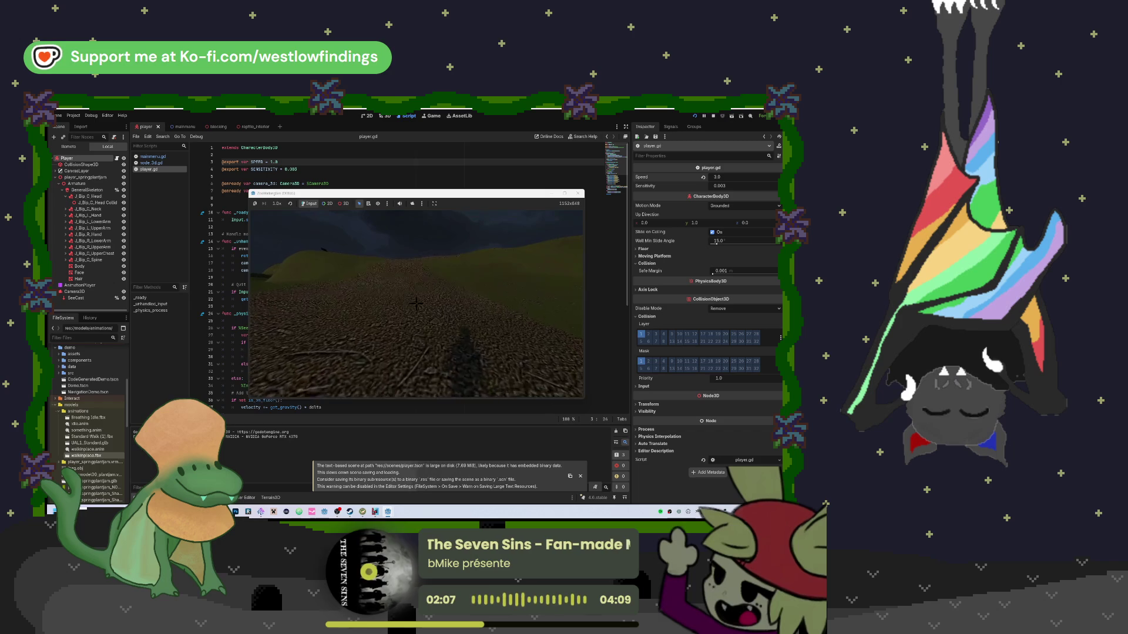
pyautogui.press('w')
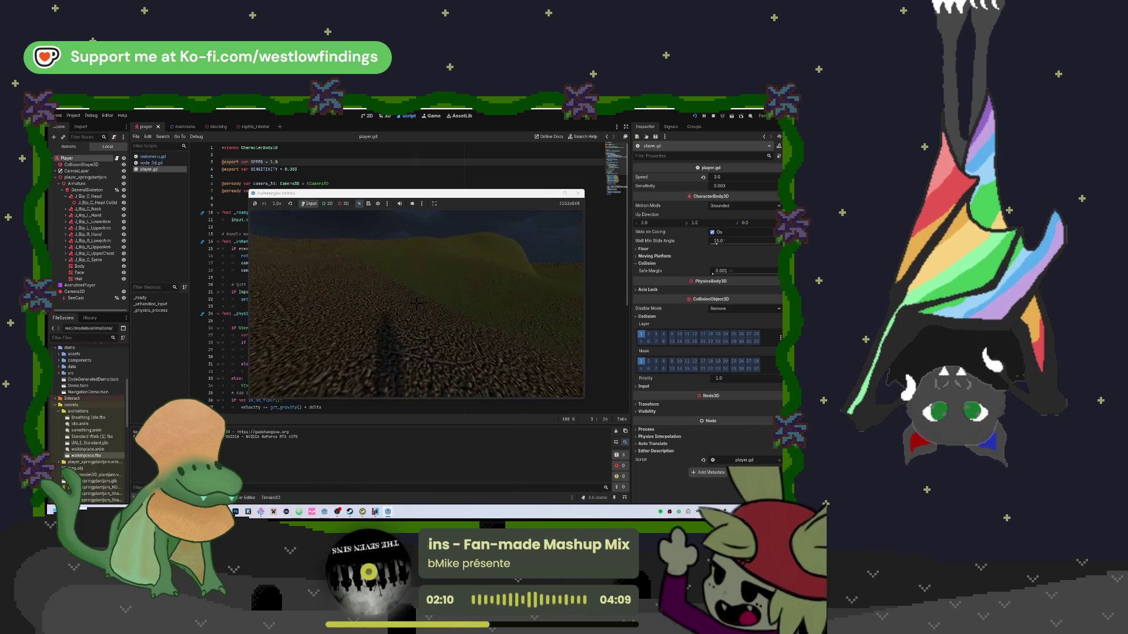
pyautogui.press('Escape')
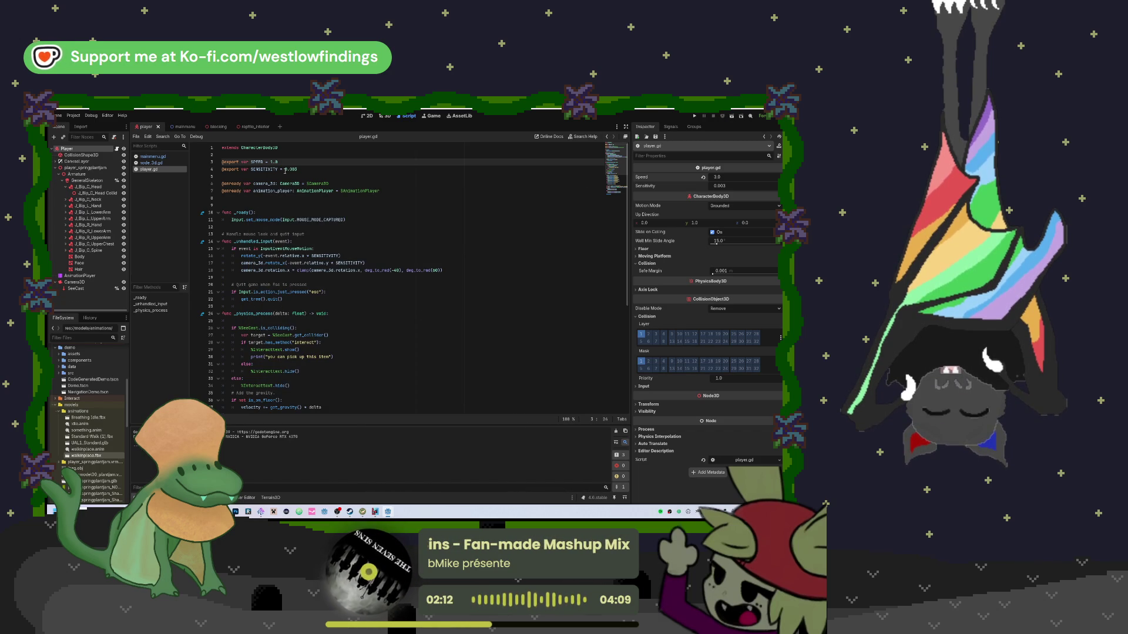
# Set SPEED to 5.0 on line 3 and the Player's Inspector Speed to 3.5
pyautogui.press('BackSpace')
pyautogui.press('BackSpace')
pyautogui.press('BackSpace')
pyautogui.write('5')
pyautogui.press('Return')
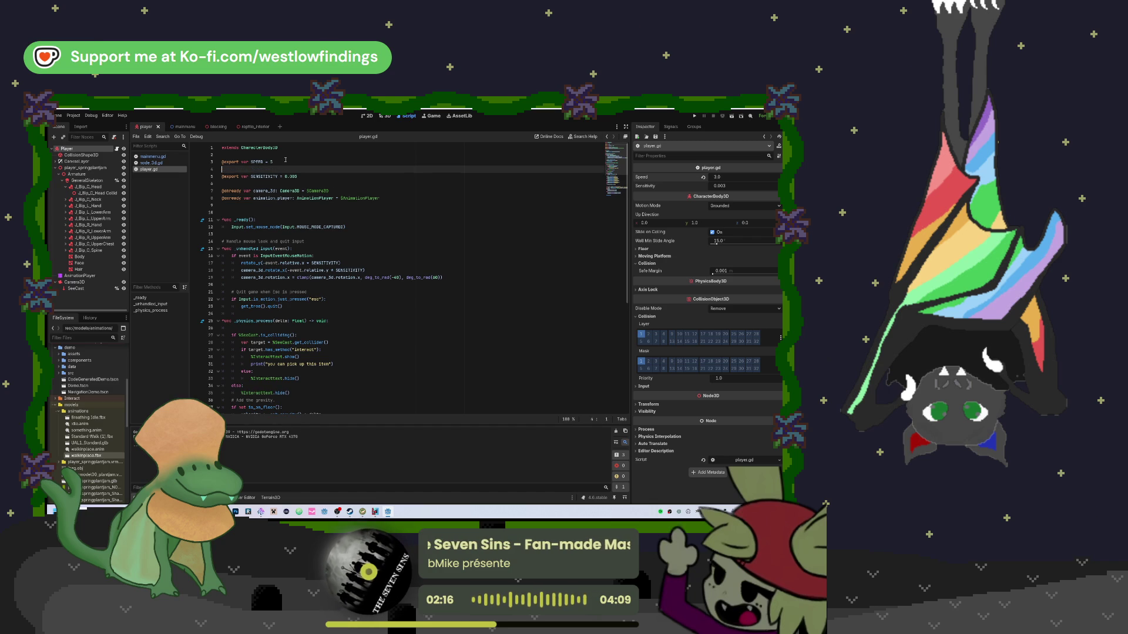
pyautogui.press('BackSpace')
pyautogui.press('BackSpace')
pyautogui.write('5.0')
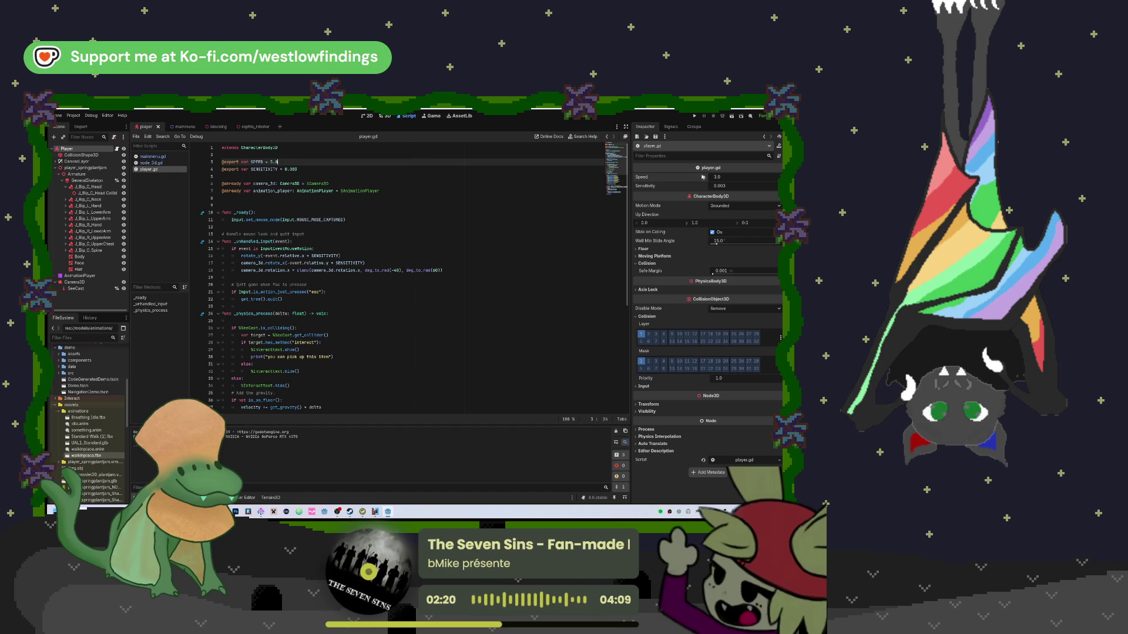
pyautogui.write('3.5')
pyautogui.press('Return')
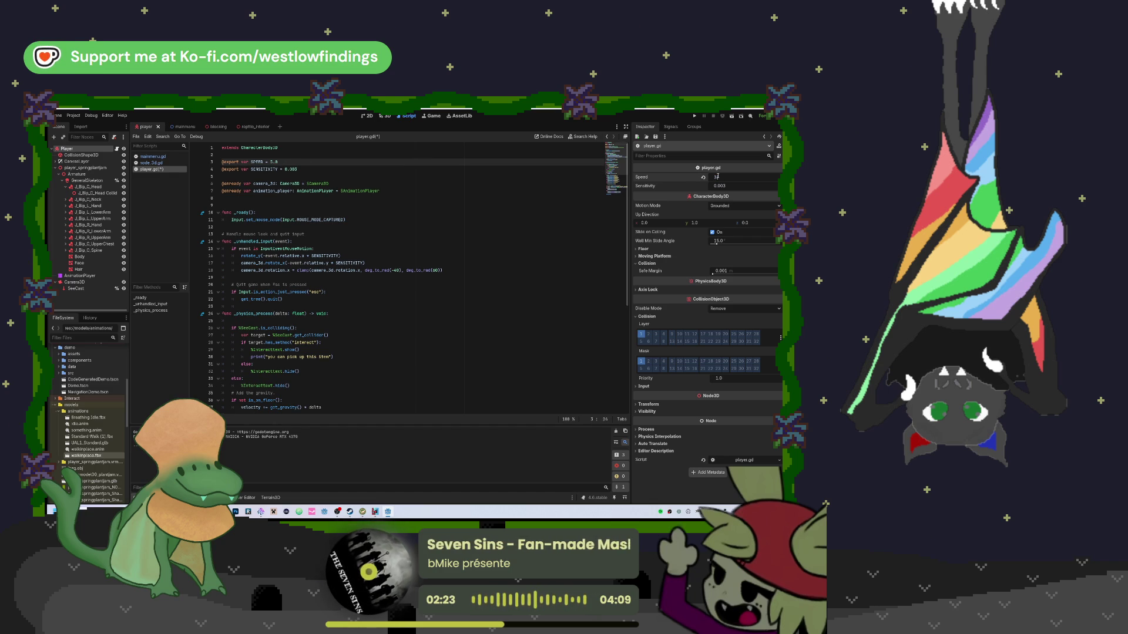
# Run the game, start playing and walk across the terrain, then quit with Escape
pyautogui.click(694, 116)
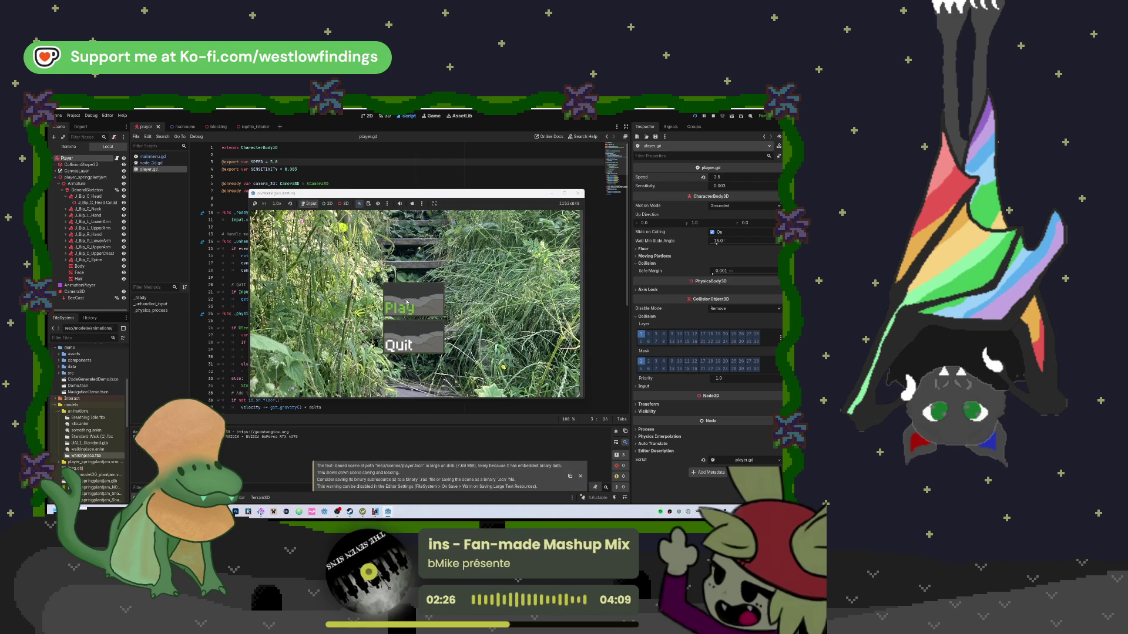
pyautogui.click(421, 303)
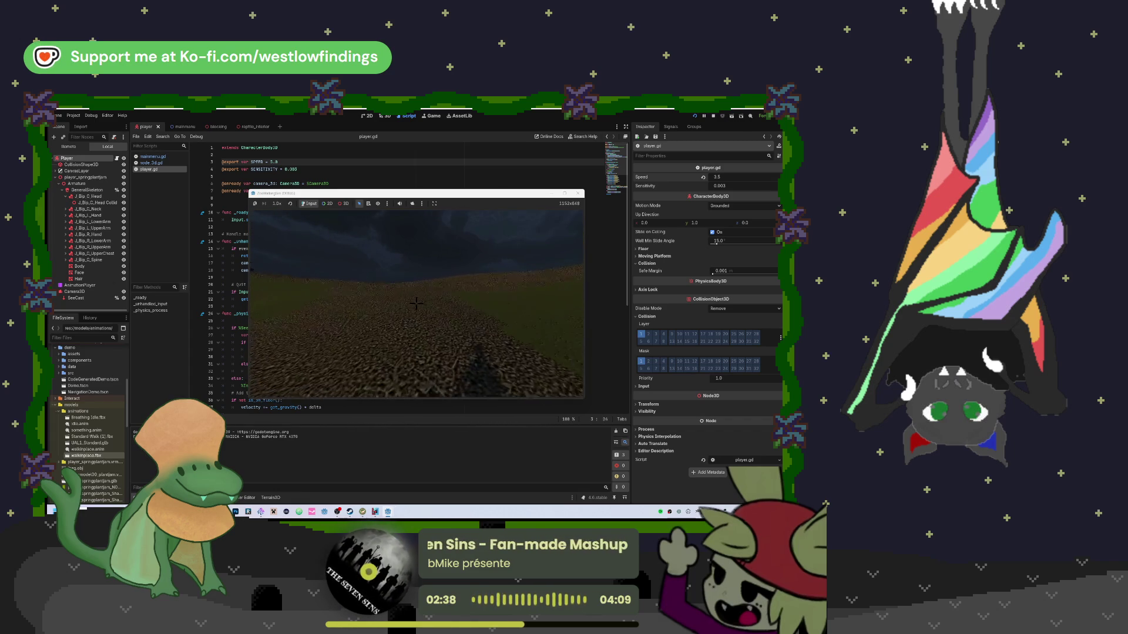
pyautogui.press('Escape')
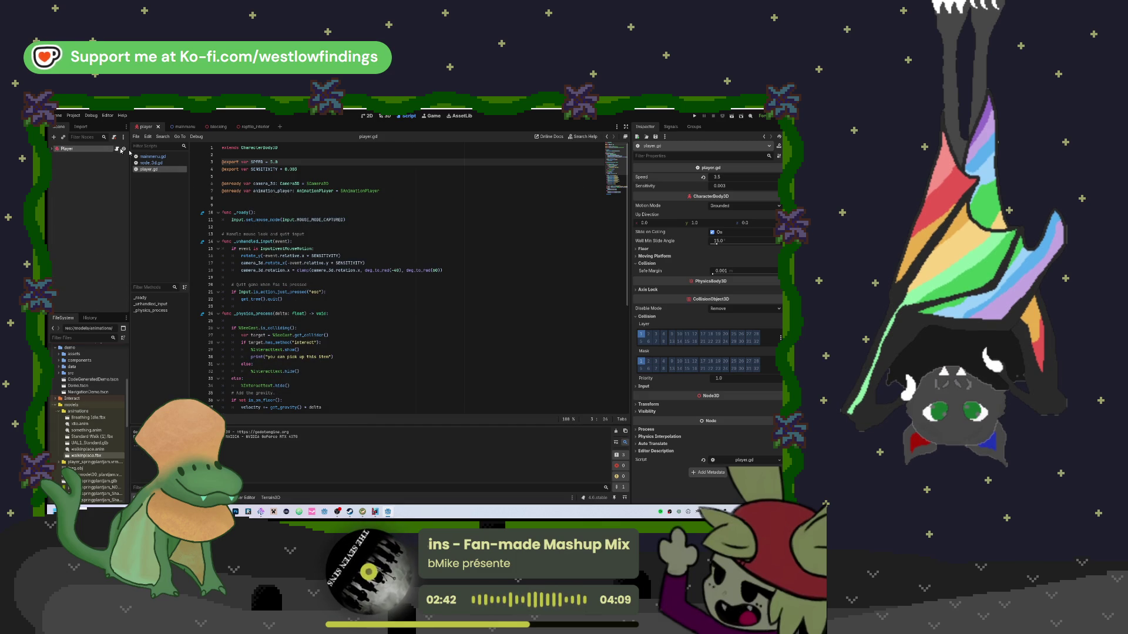
# Save the player scene past the large-scene warning, then clear the debugger's Errors list
pyautogui.hotkey('ctrl', 's')
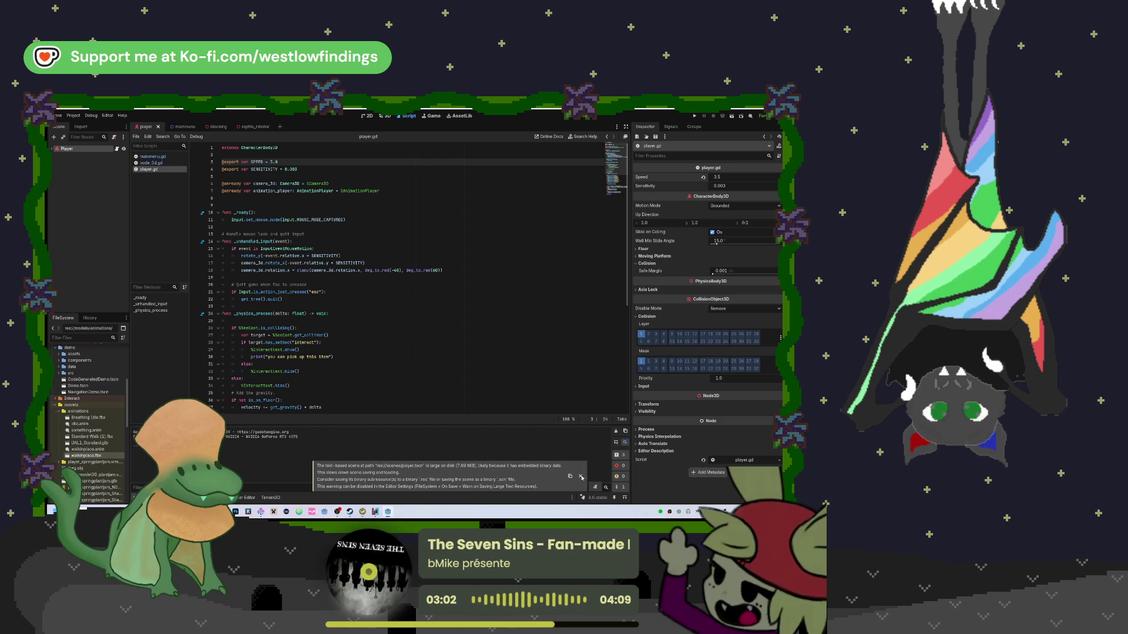
pyautogui.click(581, 477)
pyautogui.click(167, 497)
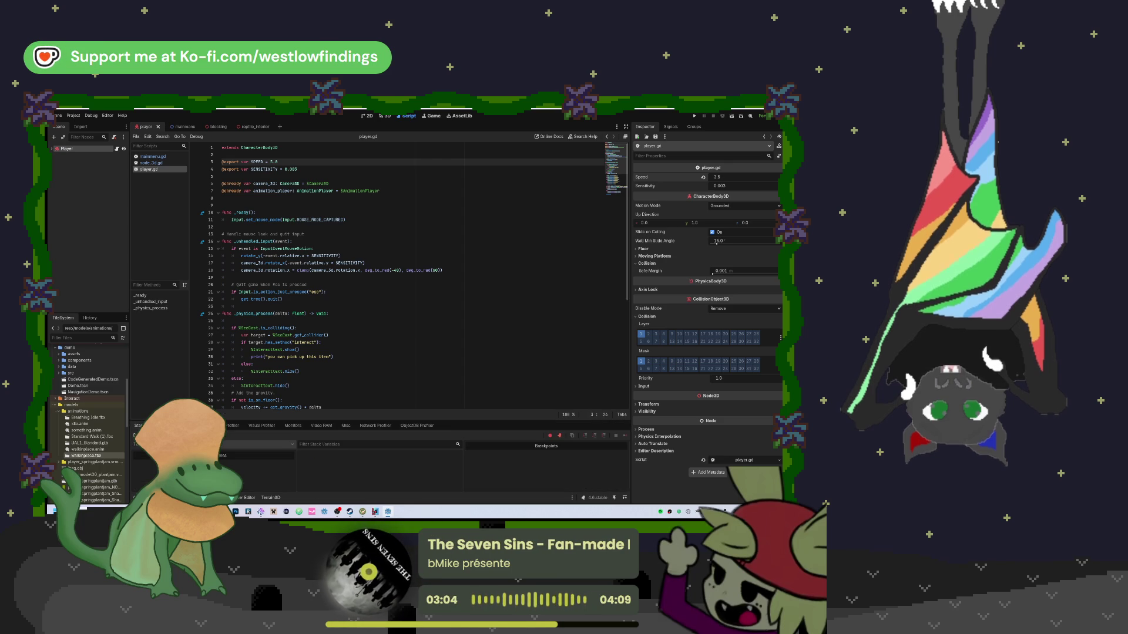
pyautogui.click(175, 425)
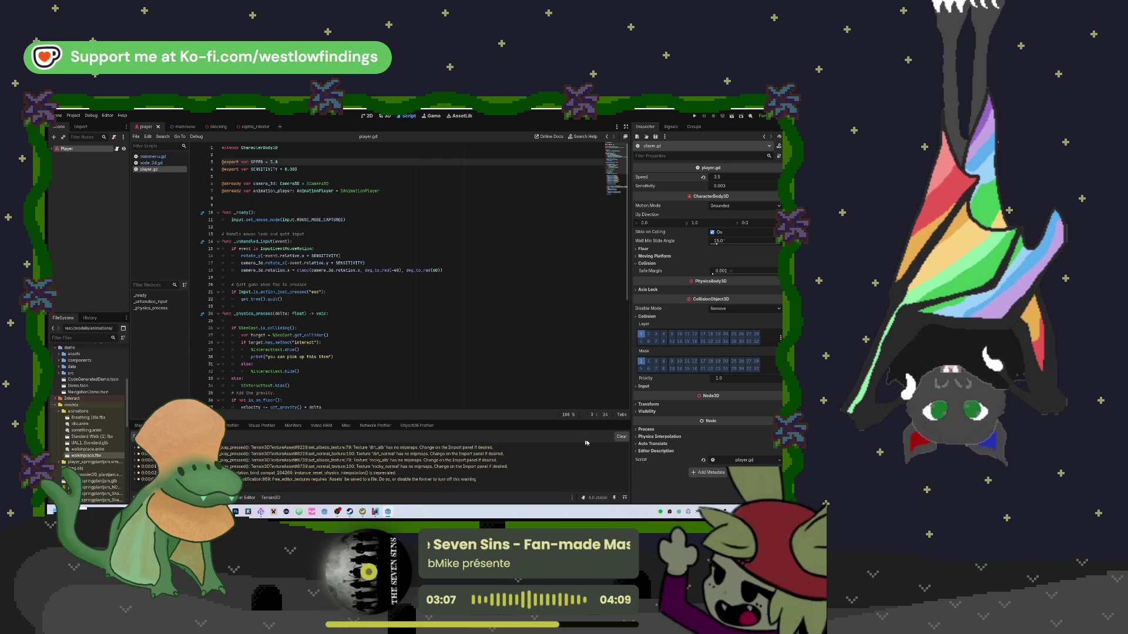
pyautogui.click(621, 437)
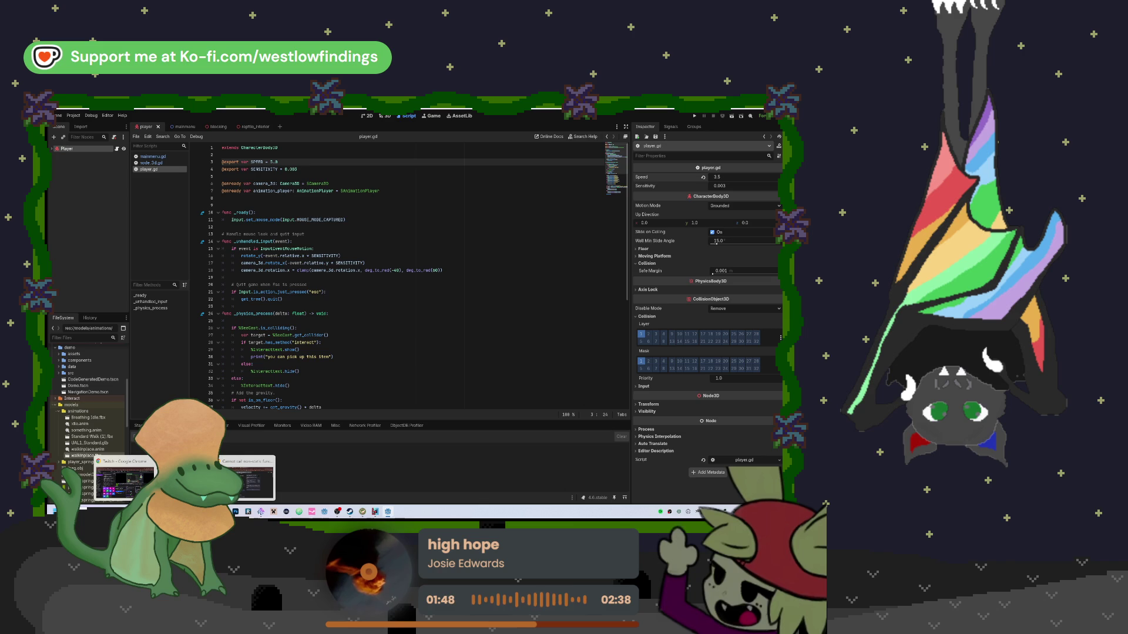
# Compare the Google results for the 'Cannot call non-static function play()' error with the player.gd script
pyautogui.click(250, 485)
pyautogui.click(251, 485)
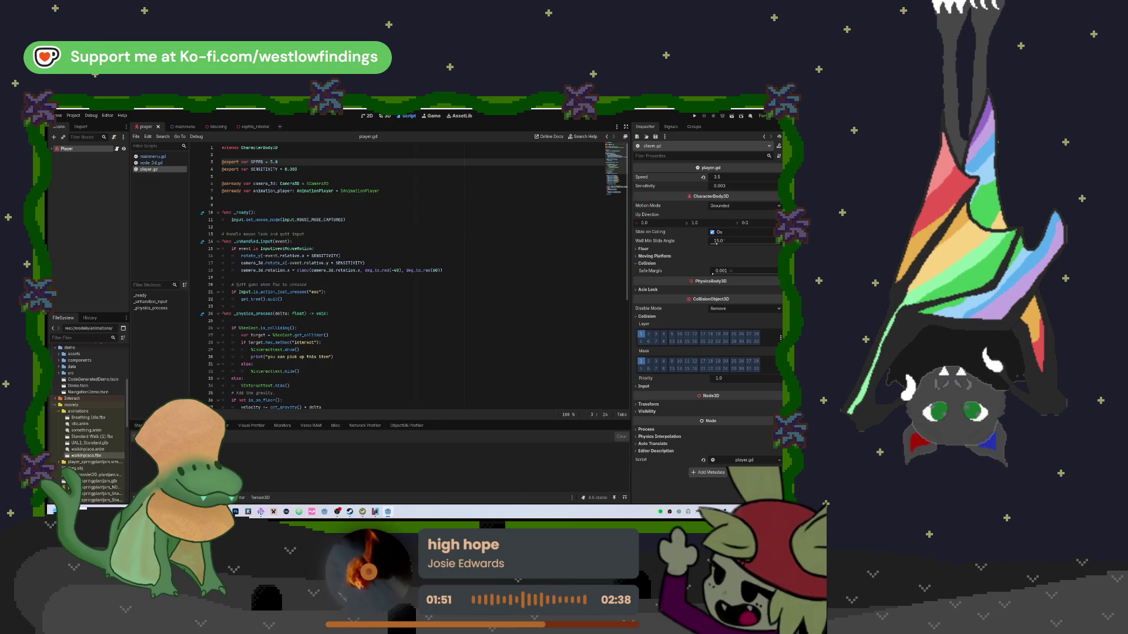
pyautogui.click(250, 486)
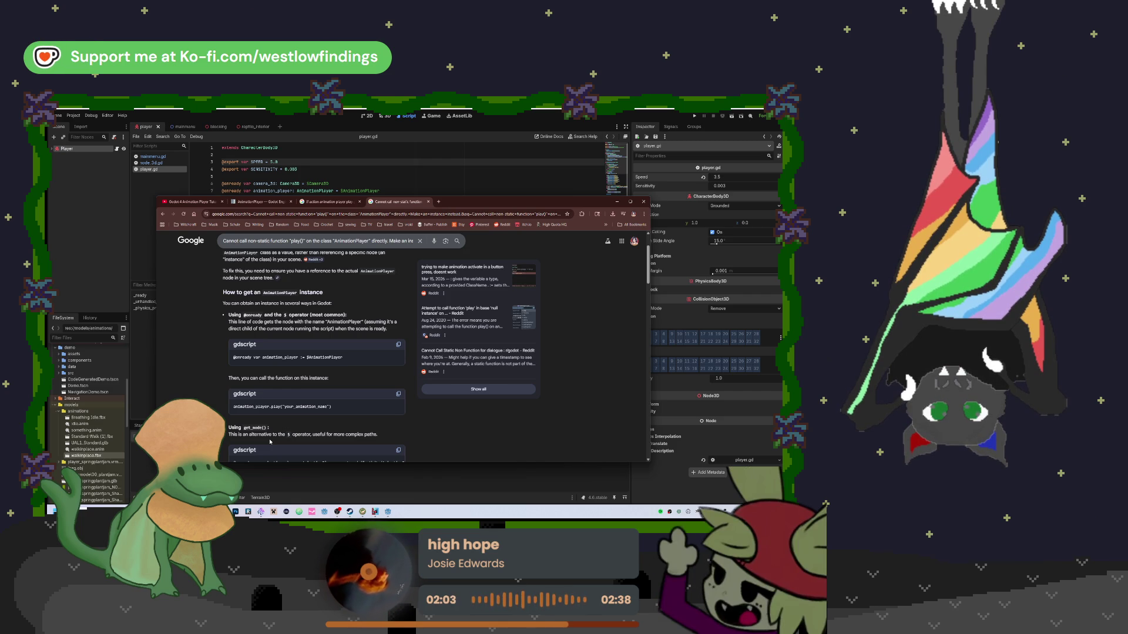
pyautogui.click(356, 216)
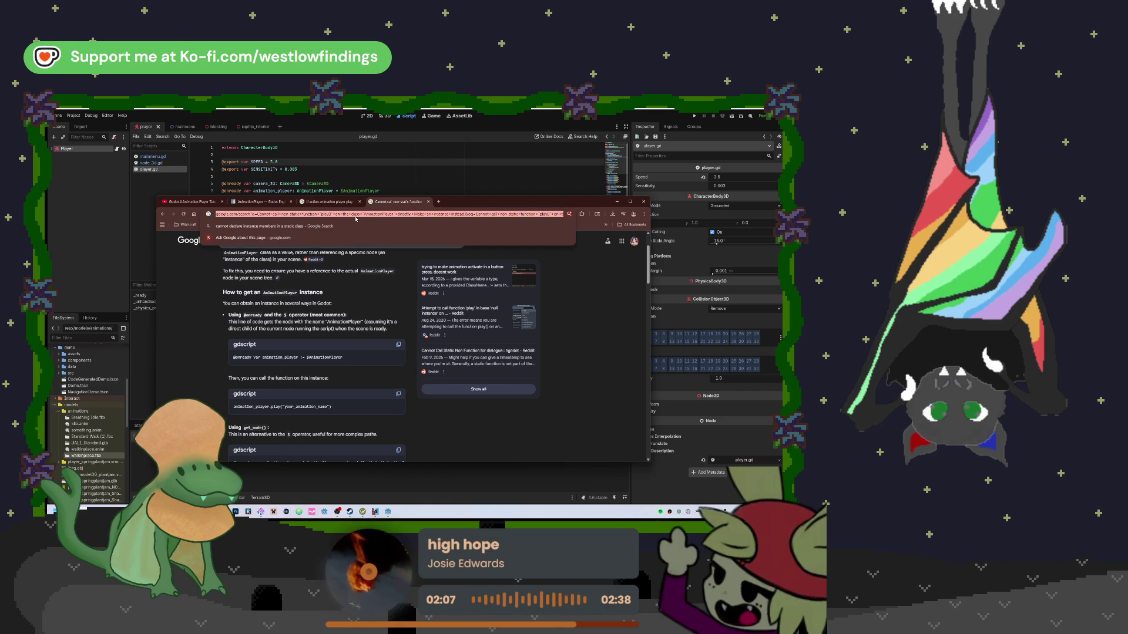
# Search Google for 'camera3d follow head movement' and expand the full AI overview
pyautogui.write('came')
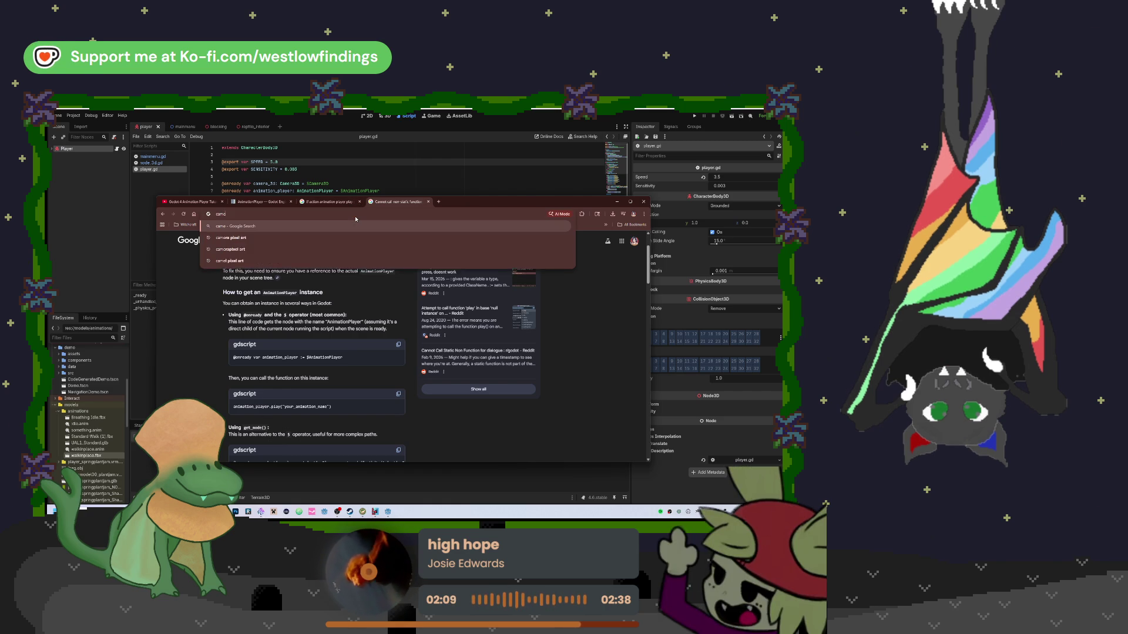
pyautogui.write('ra3d f')
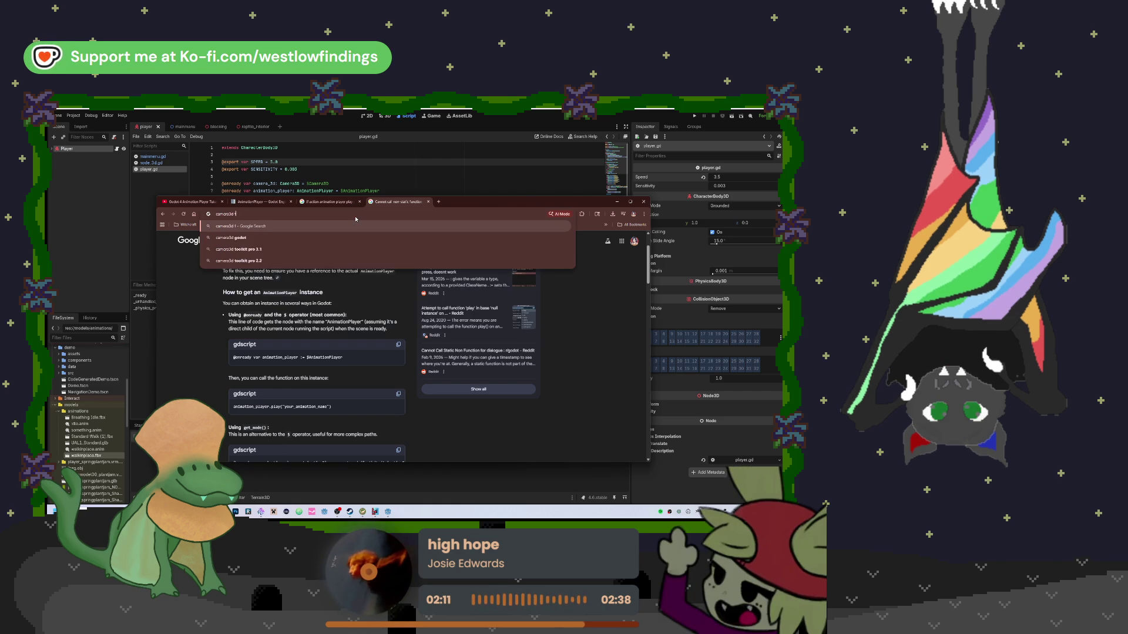
pyautogui.write('ollow head movement in go')
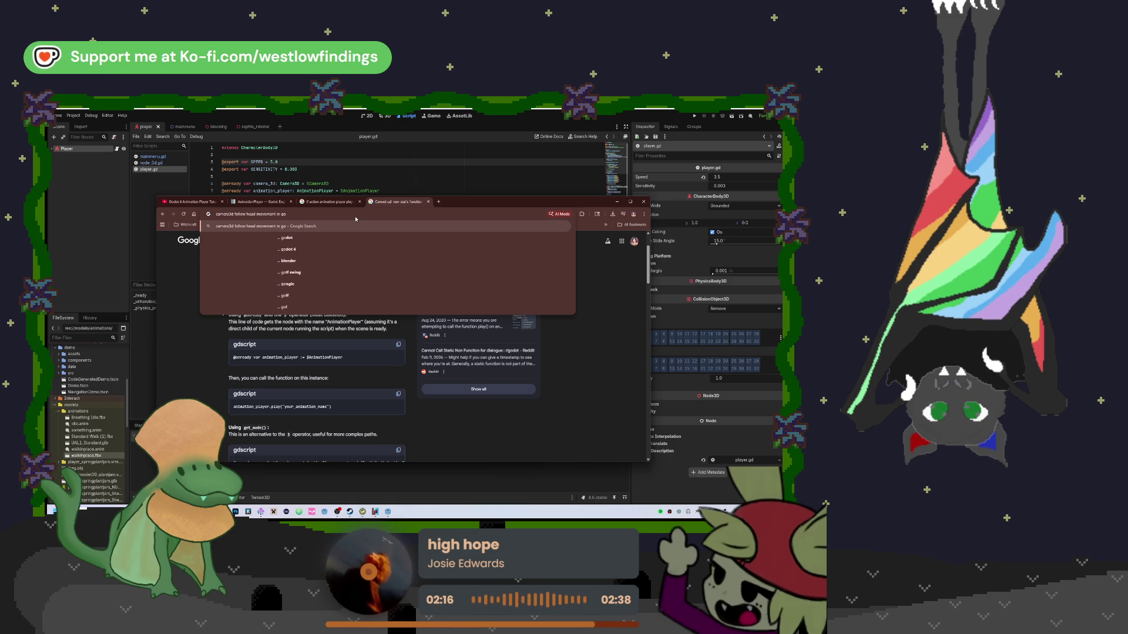
pyautogui.press('Return')
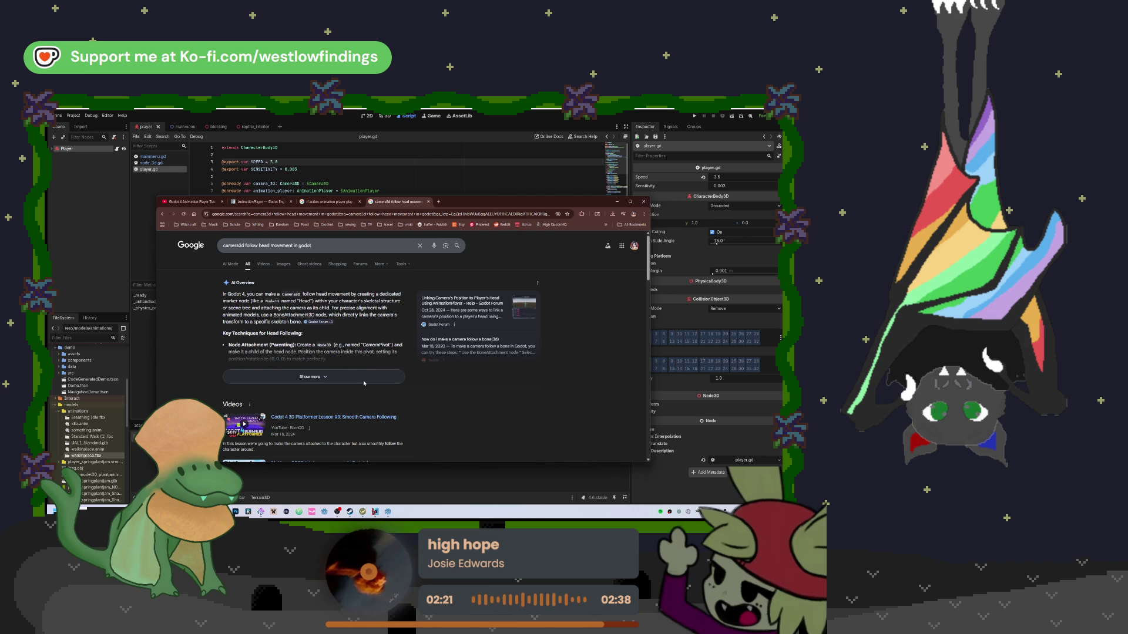
pyautogui.click(364, 383)
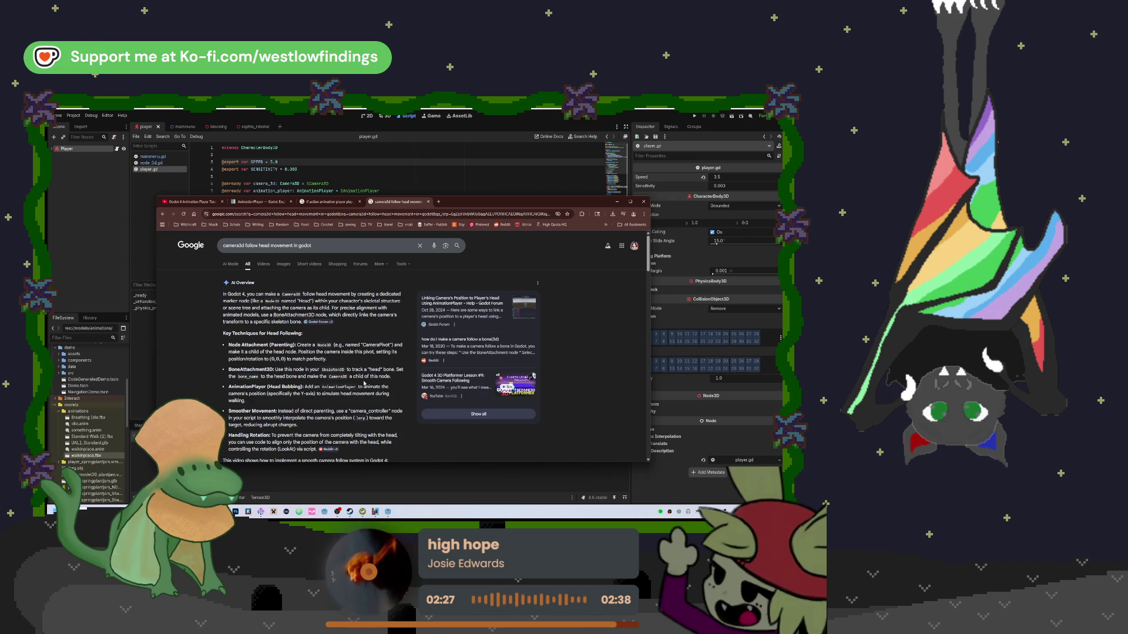
# Scroll through the head-following videos and forum results, then go back to the Godot editor
pyautogui.scroll(-5, 363, 383)
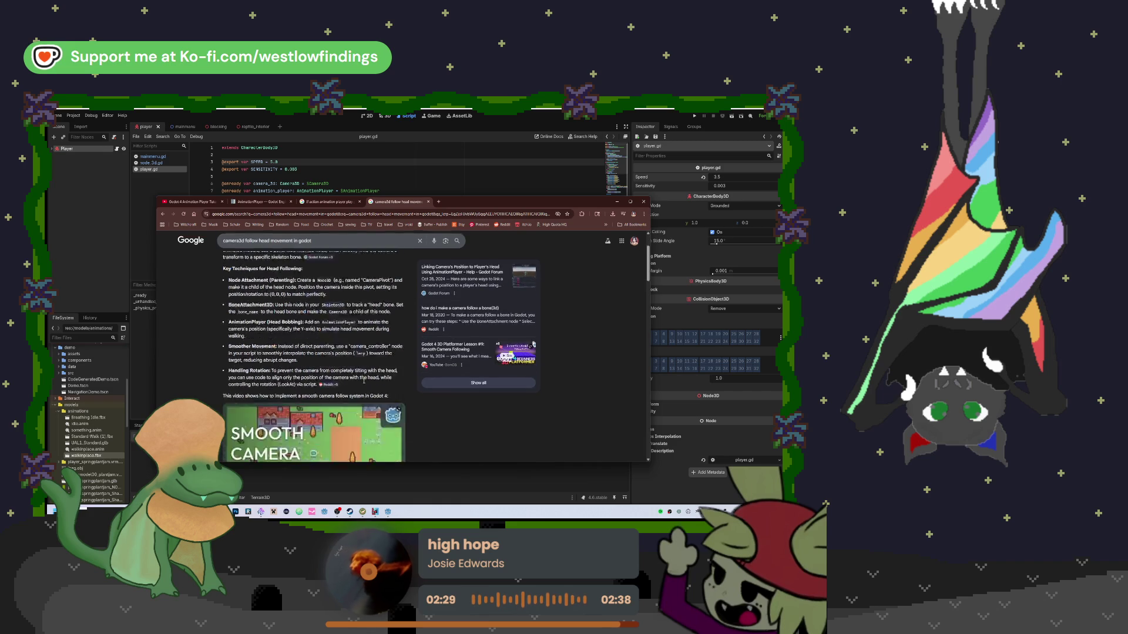
pyautogui.scroll(-1, 364, 385)
pyautogui.scroll(-3, 364, 384)
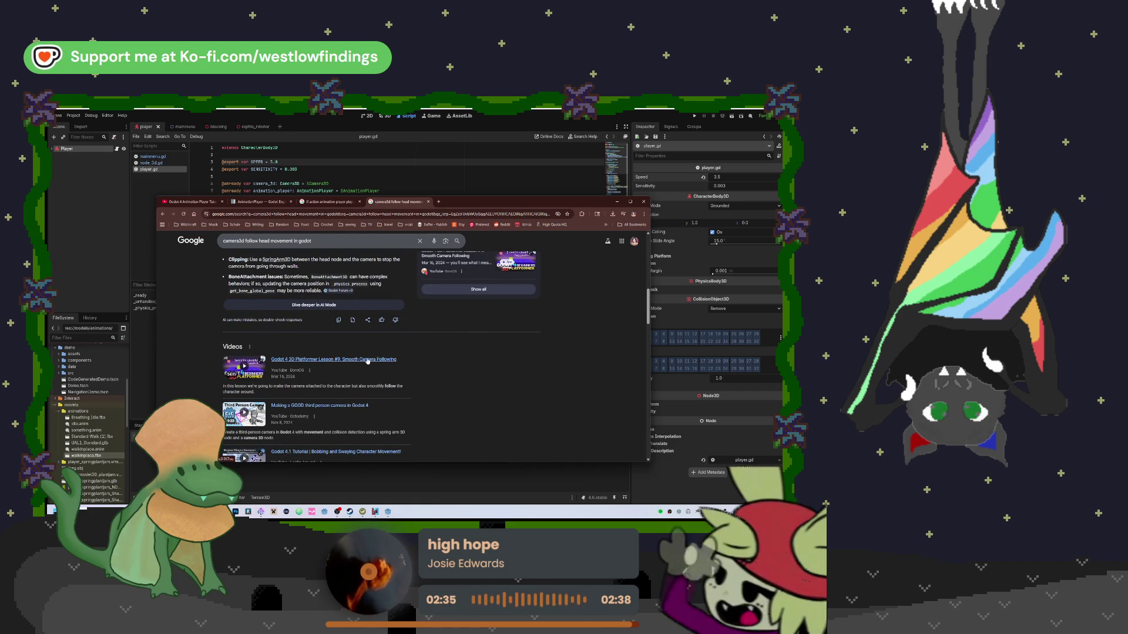
pyautogui.scroll(-5, 367, 362)
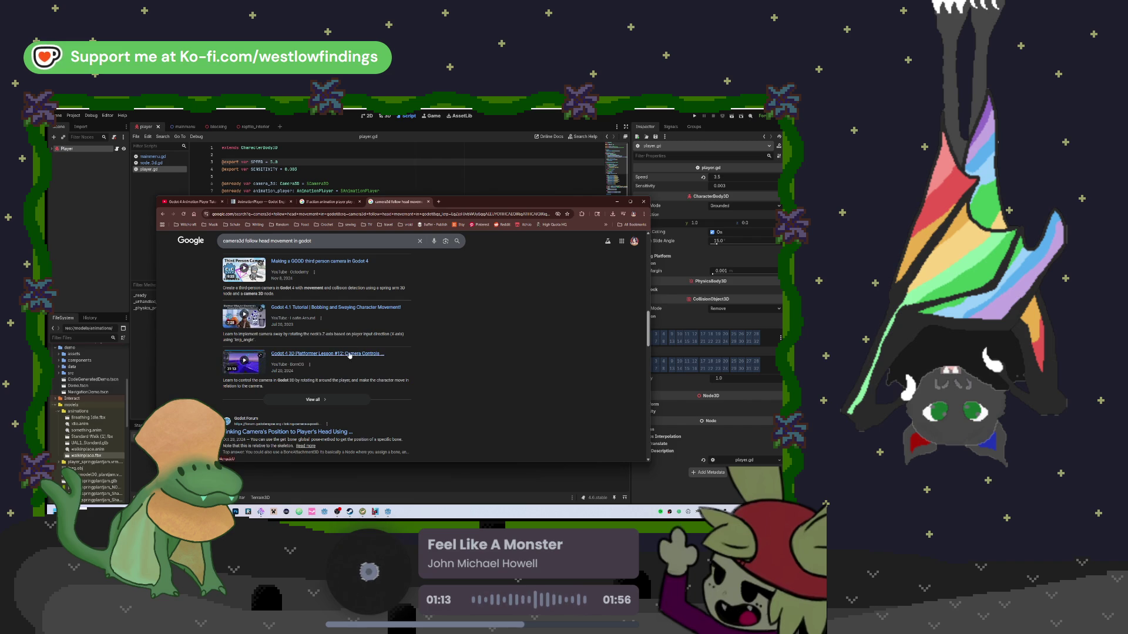
pyautogui.click(450, 171)
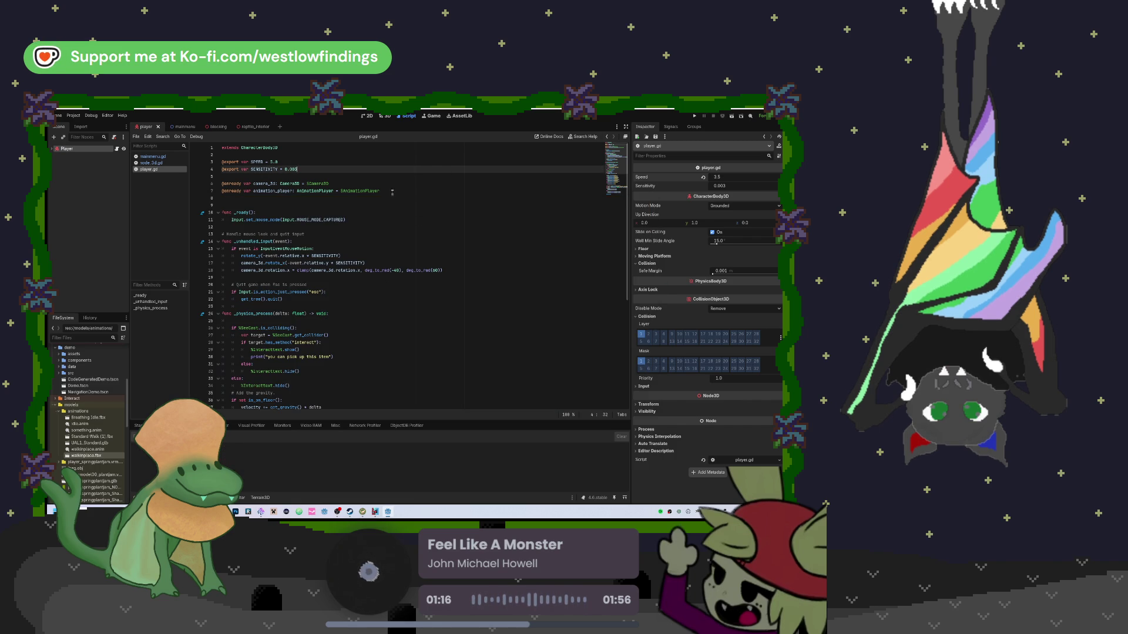
# Show the player scene in the 3D workspace and orbit around the character model
pyautogui.hotkey('ctrl', 'F2')
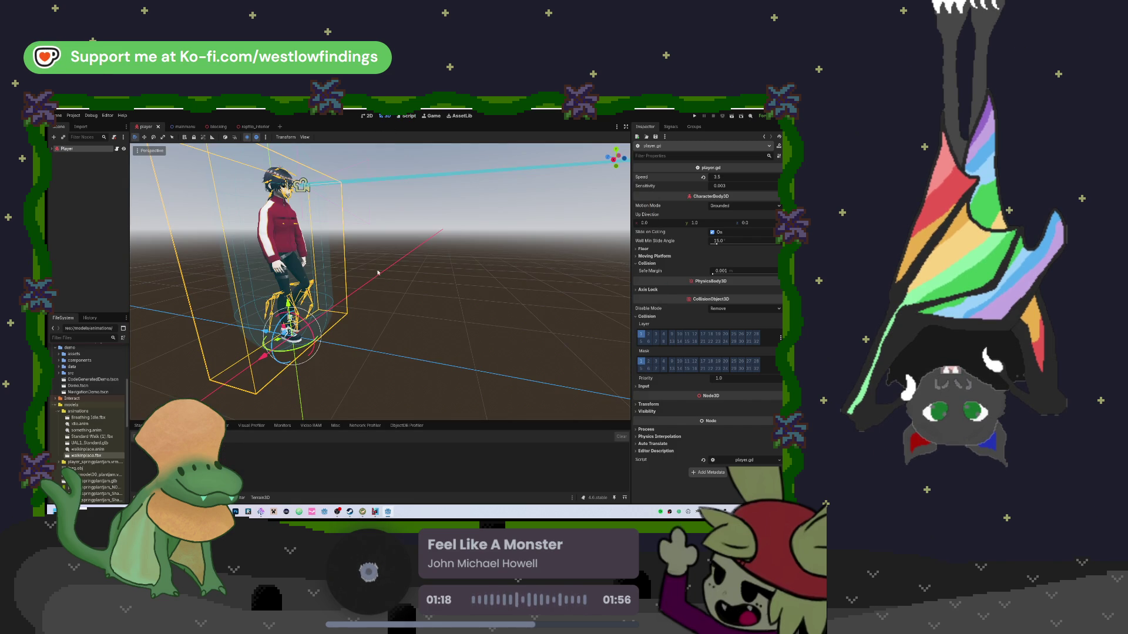
pyautogui.moveTo(377, 272); pyautogui.dragTo(416, 241)
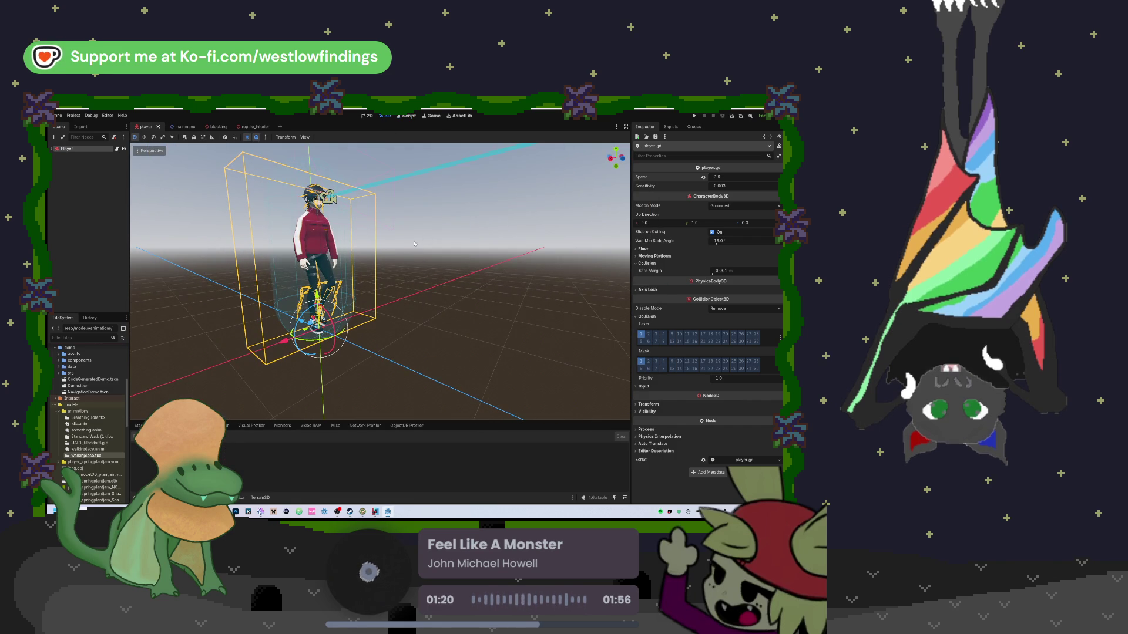
pyautogui.moveTo(375, 186)
pyautogui.mouseDown()
pyautogui.moveTo(441, 252)
pyautogui.moveTo(493, 258)
pyautogui.moveTo(451, 247)
pyautogui.moveTo(440, 316)
pyautogui.mouseUp()
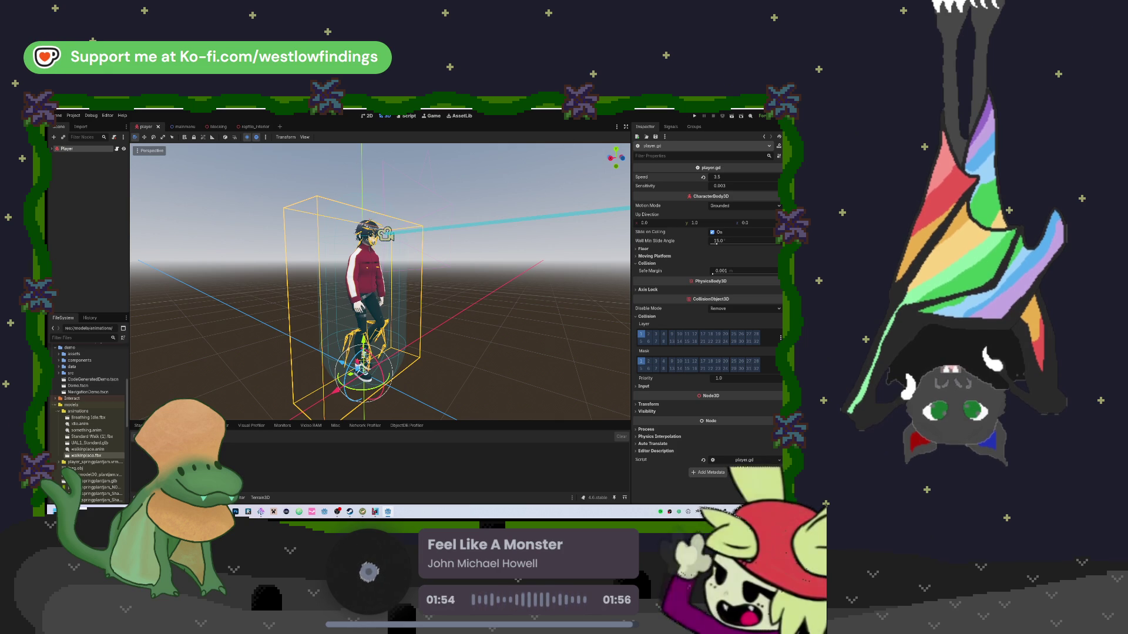
pyautogui.click(695, 116)
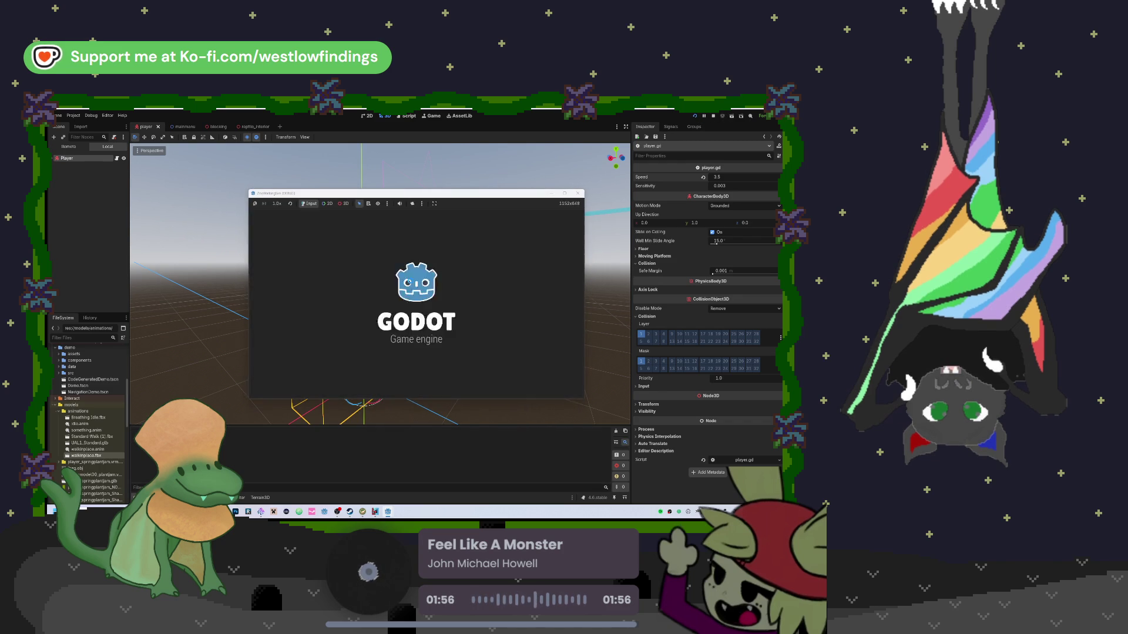
pyautogui.click(413, 305)
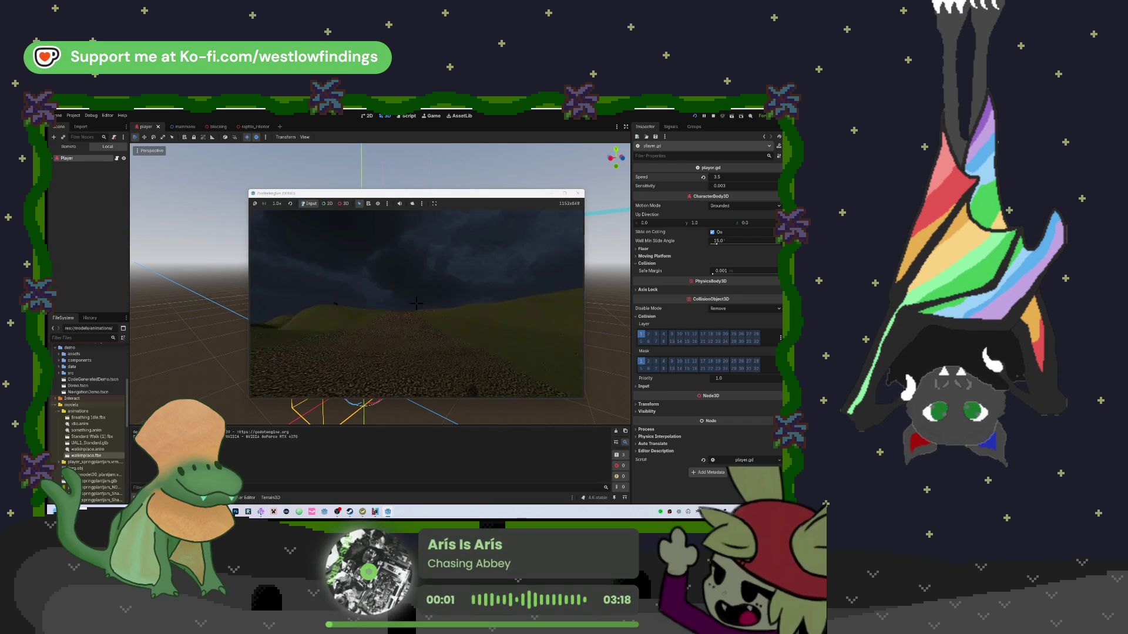
pyautogui.moveTo(415, 303)
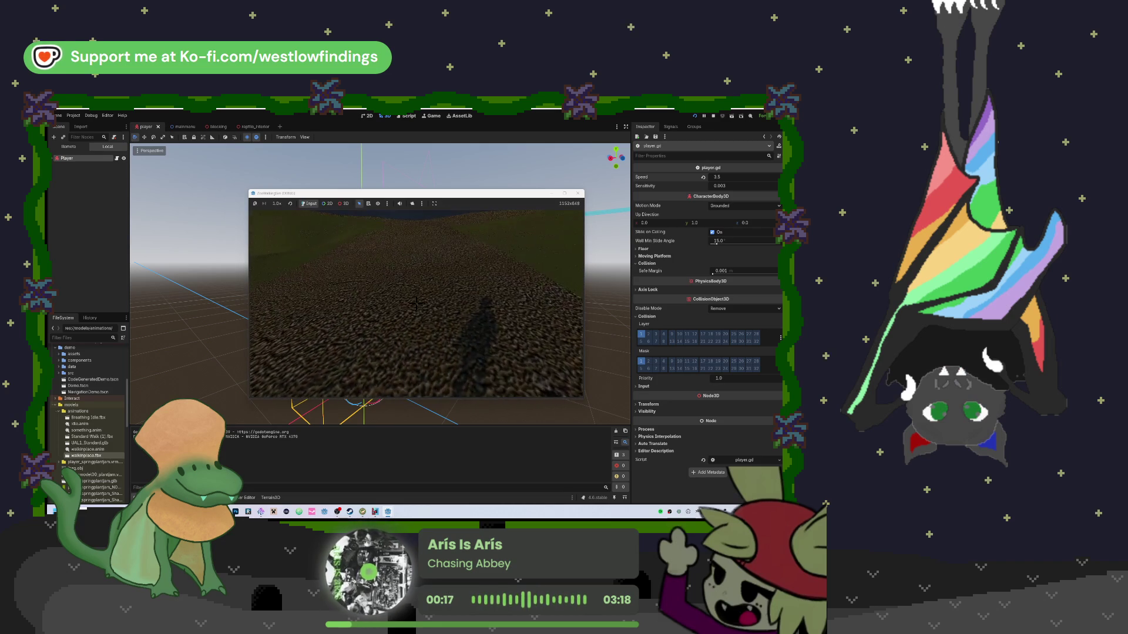
pyautogui.moveTo(416, 304)
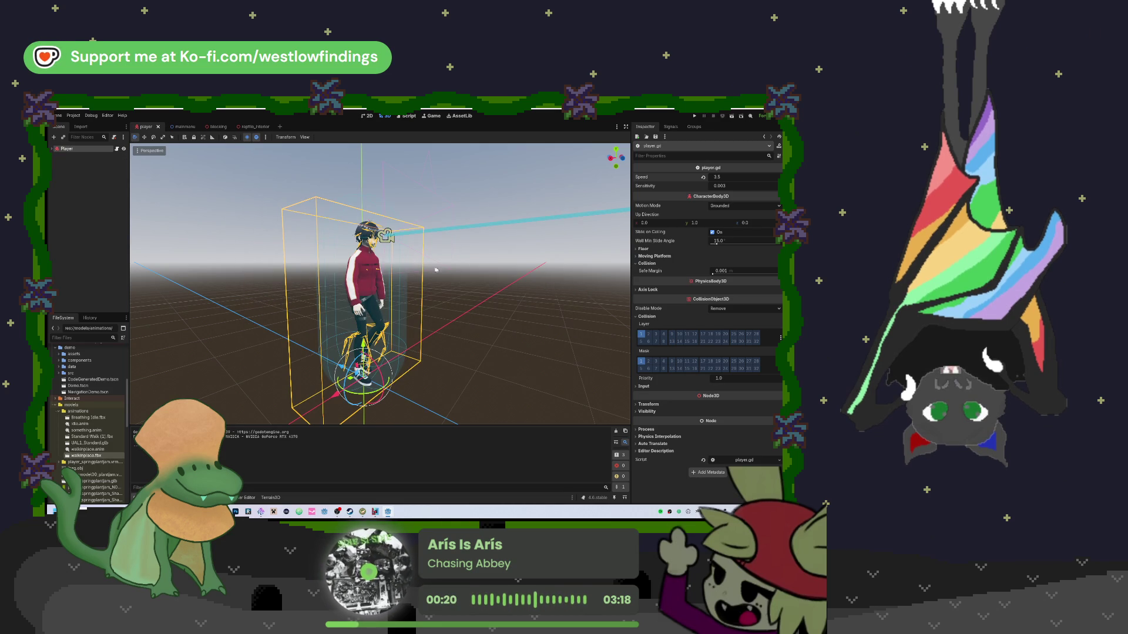
pyautogui.scroll(5, 446, 274)
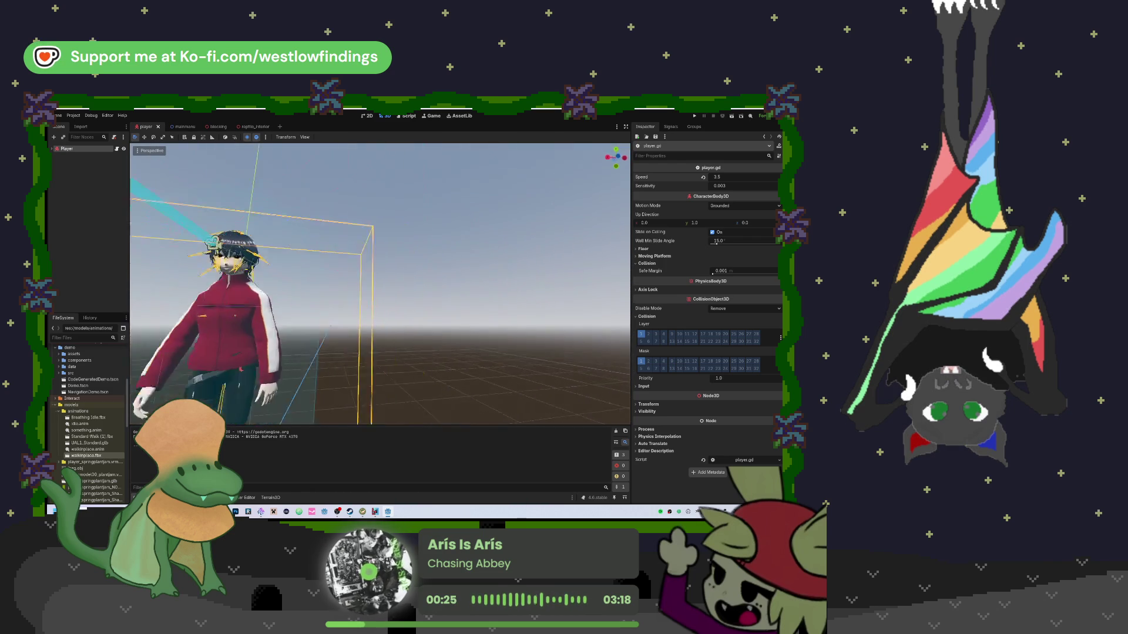
pyautogui.scroll(-5, 473, 241)
pyautogui.scroll(3, 380, 283)
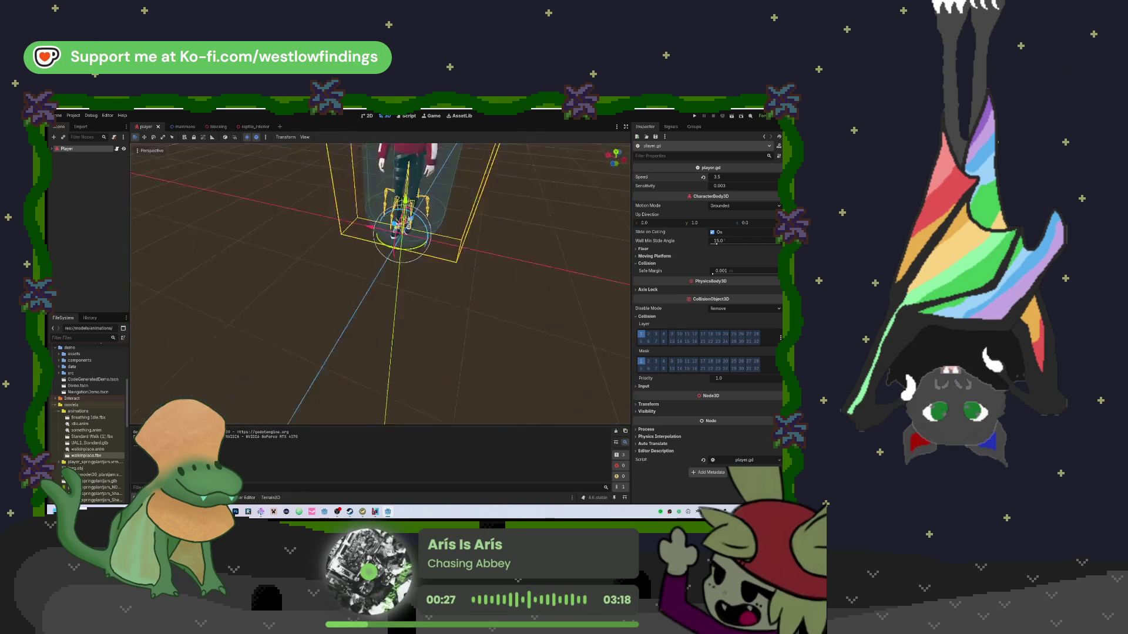
pyautogui.moveTo(379, 284)
pyautogui.mouseDown()
pyautogui.moveTo(447, 282)
pyautogui.moveTo(423, 285)
pyautogui.moveTo(440, 282)
pyautogui.moveTo(438, 300)
pyautogui.moveTo(408, 296)
pyautogui.moveTo(435, 291)
pyautogui.moveTo(411, 288)
pyautogui.moveTo(446, 282)
pyautogui.moveTo(423, 288)
pyautogui.moveTo(476, 247)
pyautogui.mouseUp()
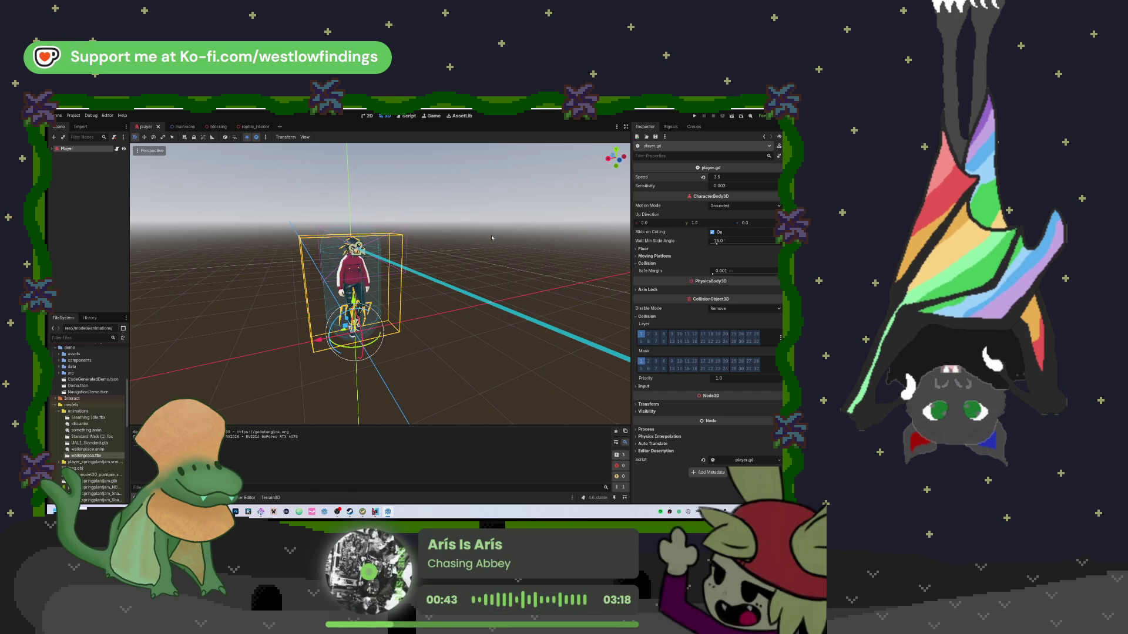
pyautogui.moveTo(476, 247)
pyautogui.mouseDown()
pyautogui.moveTo(399, 258)
pyautogui.moveTo(235, 466)
pyautogui.mouseUp()
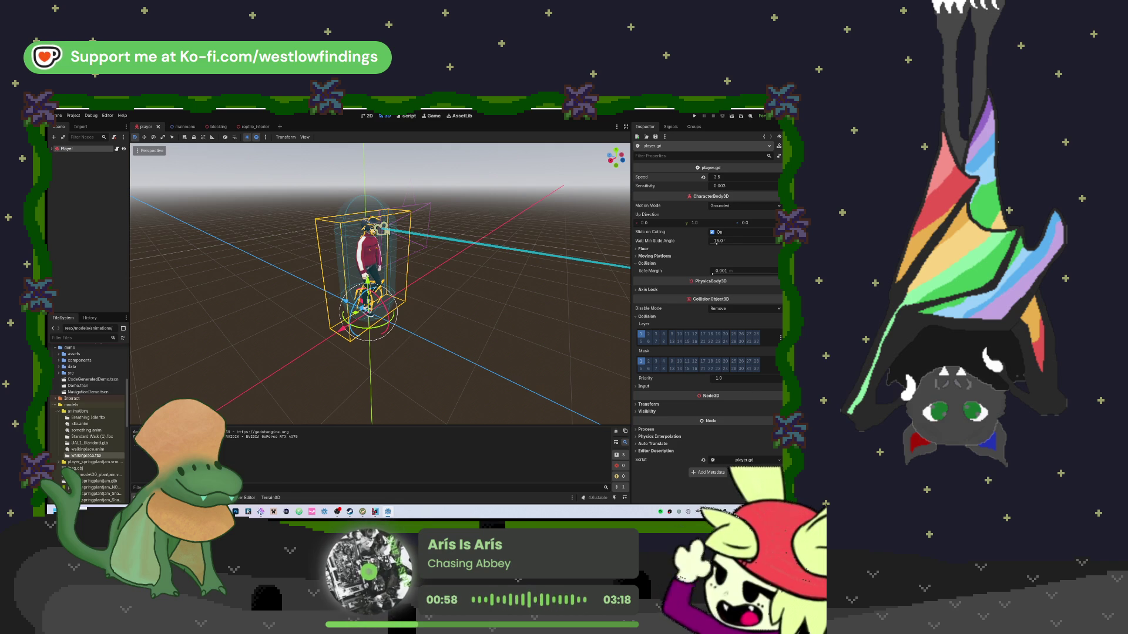
pyautogui.click(223, 497)
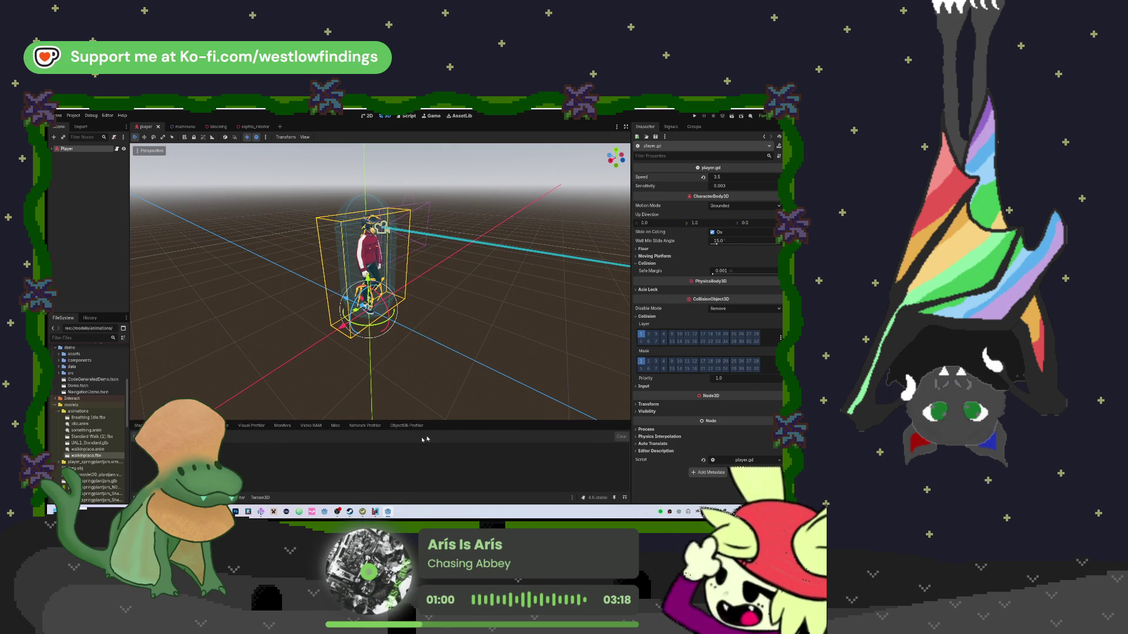
pyautogui.click(141, 497)
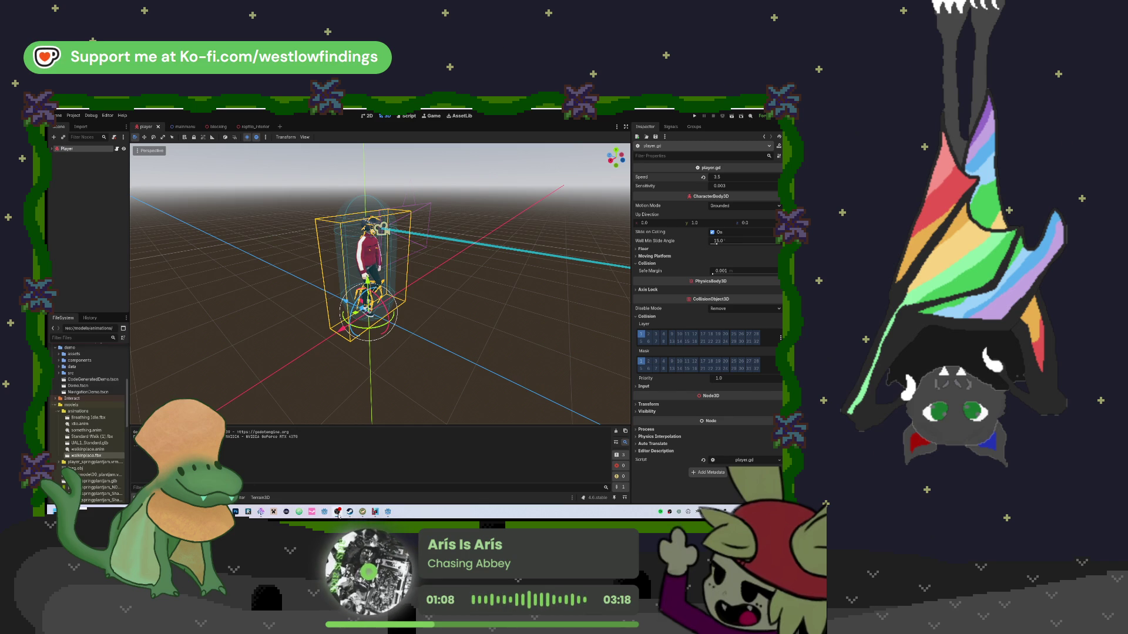
pyautogui.moveTo(352, 515)
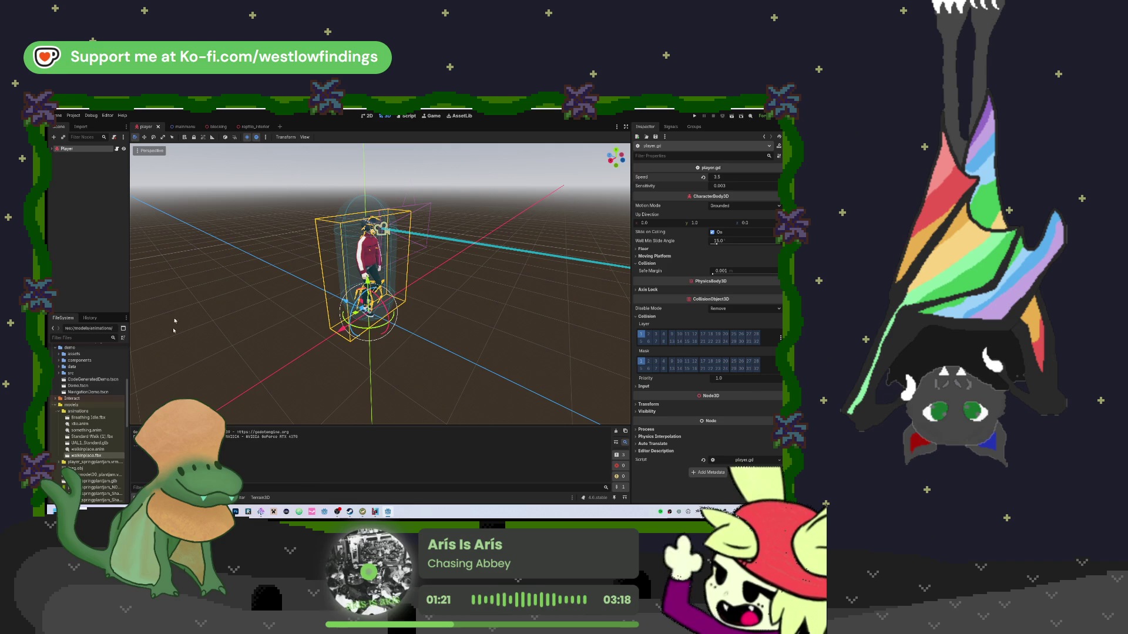
pyautogui.click(410, 116)
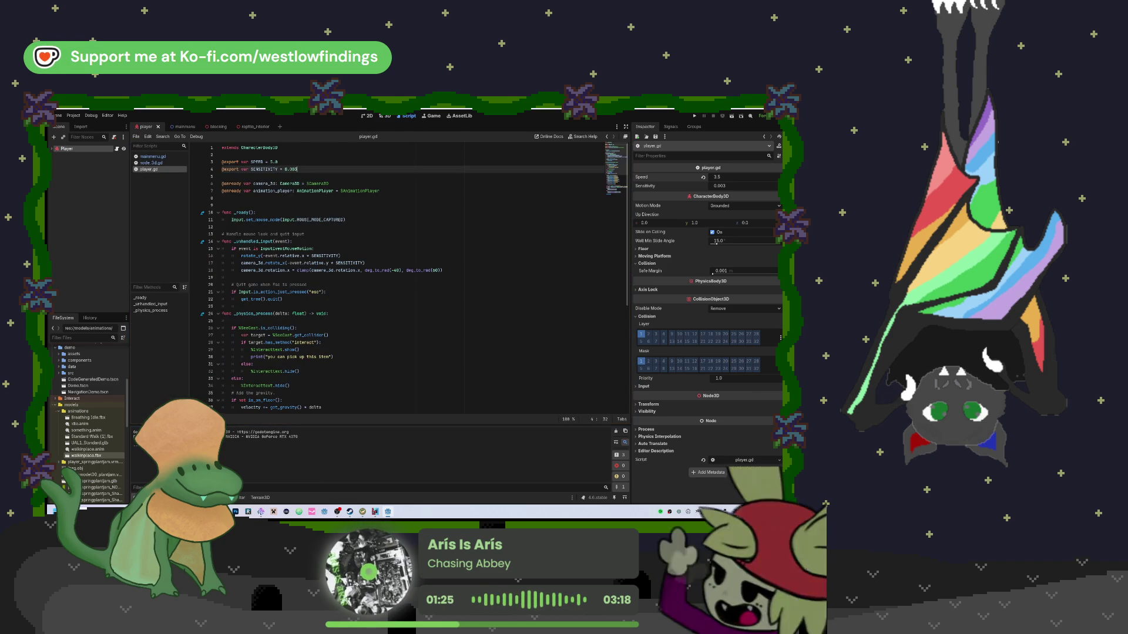
# Open the forum thread 'Linking Camera's Position to Player's Head' and scroll to its BoneAttachment3D answer
pyautogui.click(185, 512)
pyautogui.scroll(-5, 407, 380)
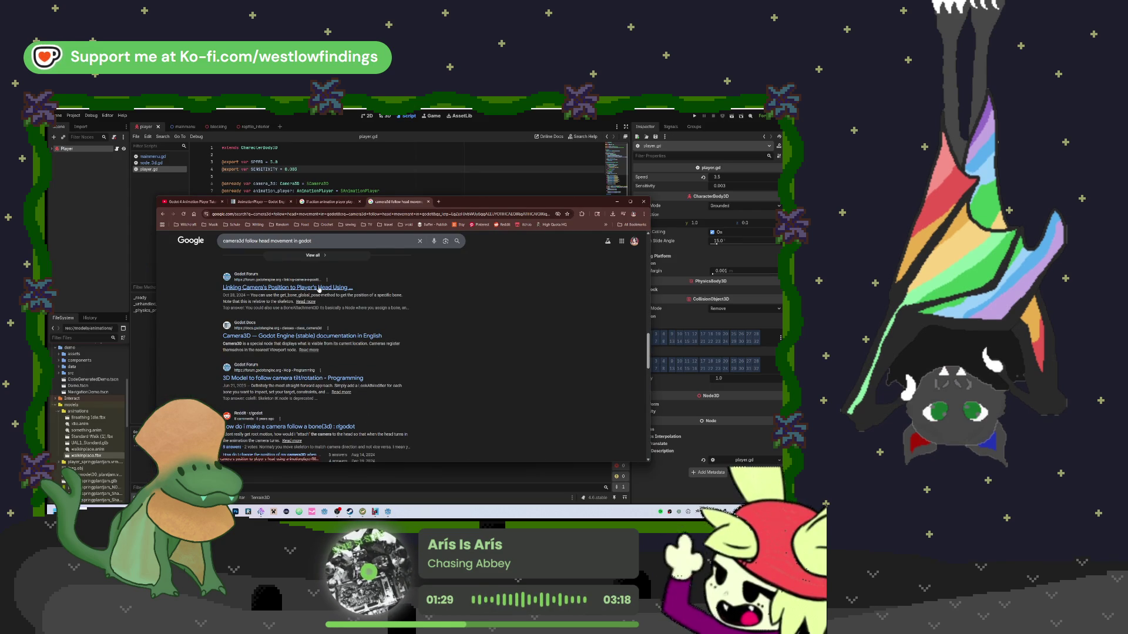
pyautogui.click(319, 288)
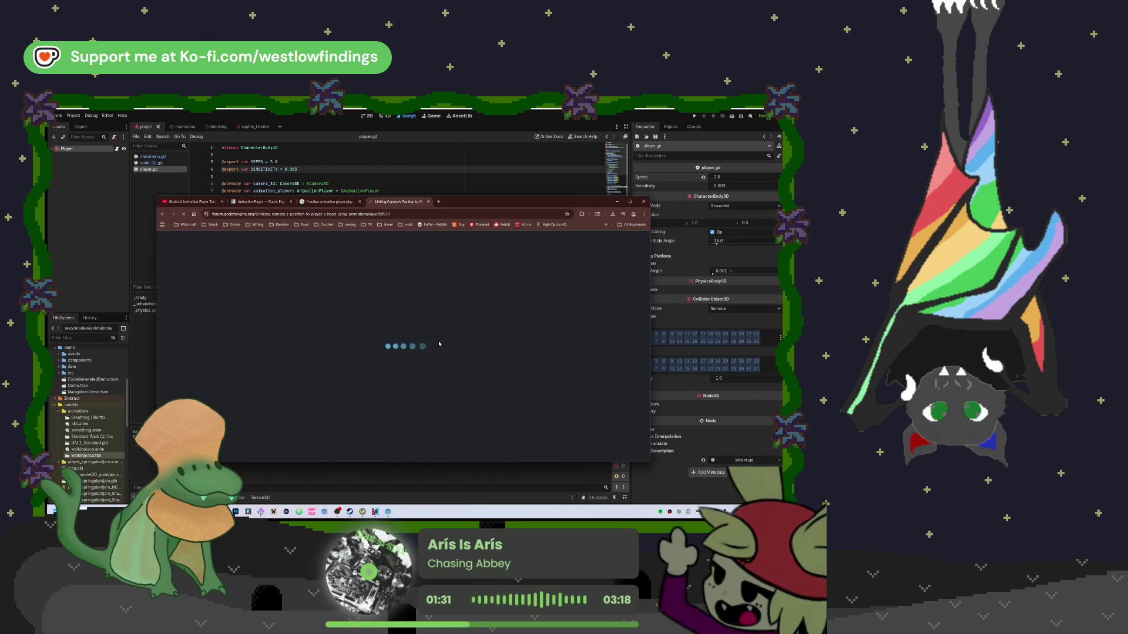
pyautogui.scroll(-1, 438, 343)
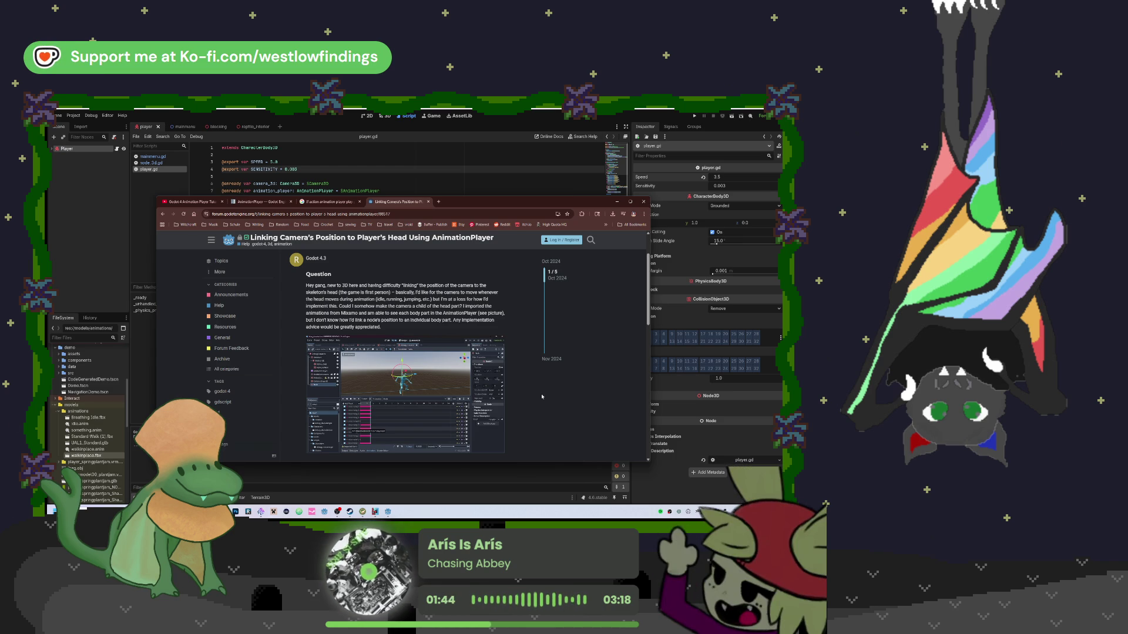
pyautogui.scroll(-3, 541, 397)
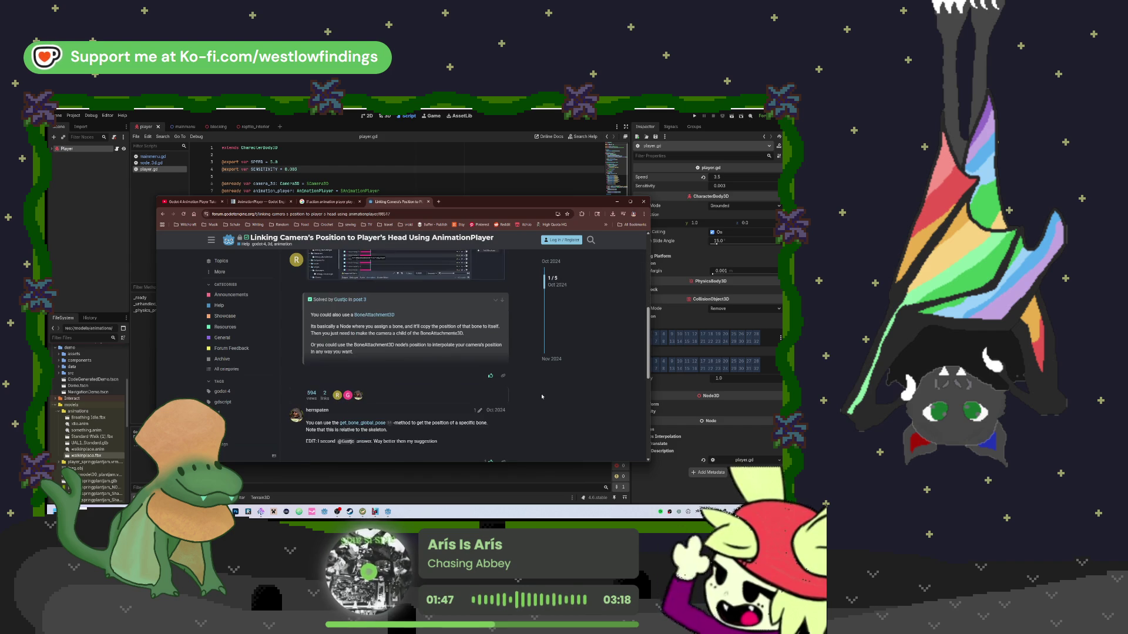
pyautogui.scroll(-1, 542, 396)
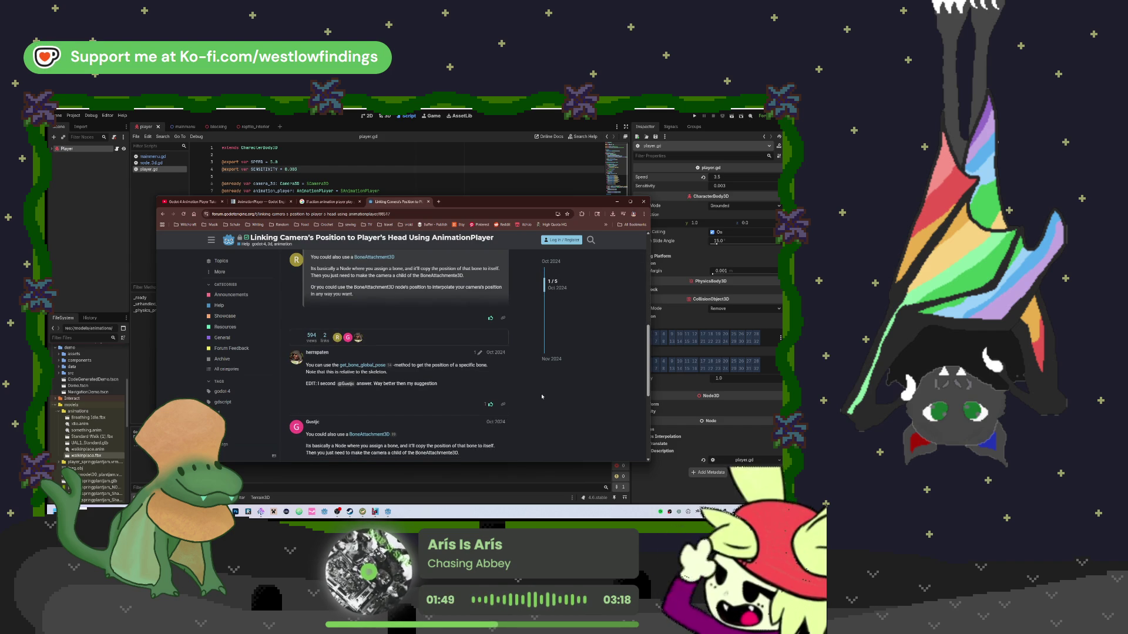
pyautogui.scroll(2, 542, 397)
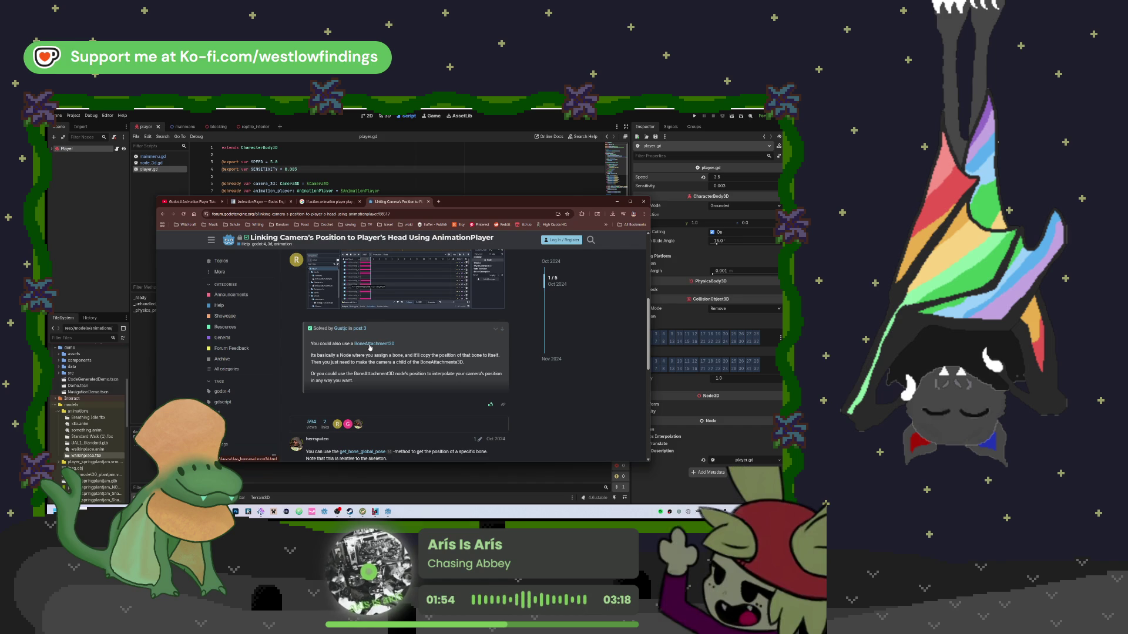
# Add a BoneAttachment3D child under the Player root via the 'boneat' search and check its warning
pyautogui.click(385, 174)
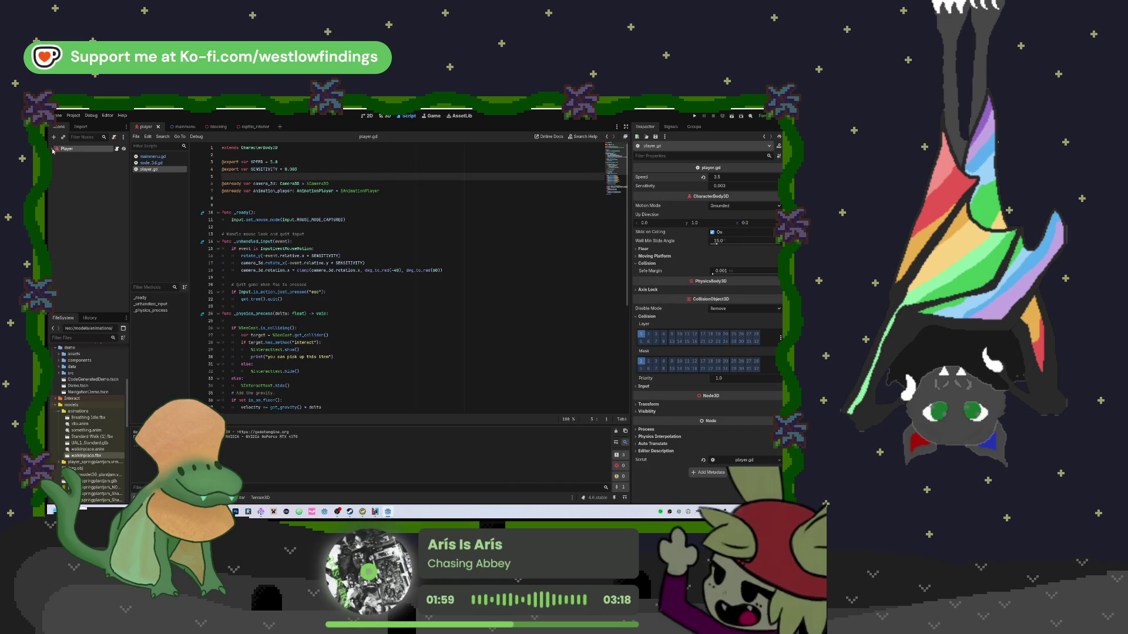
pyautogui.click(54, 149)
pyautogui.hotkey('ctrl', 'a')
pyautogui.write('boneat')
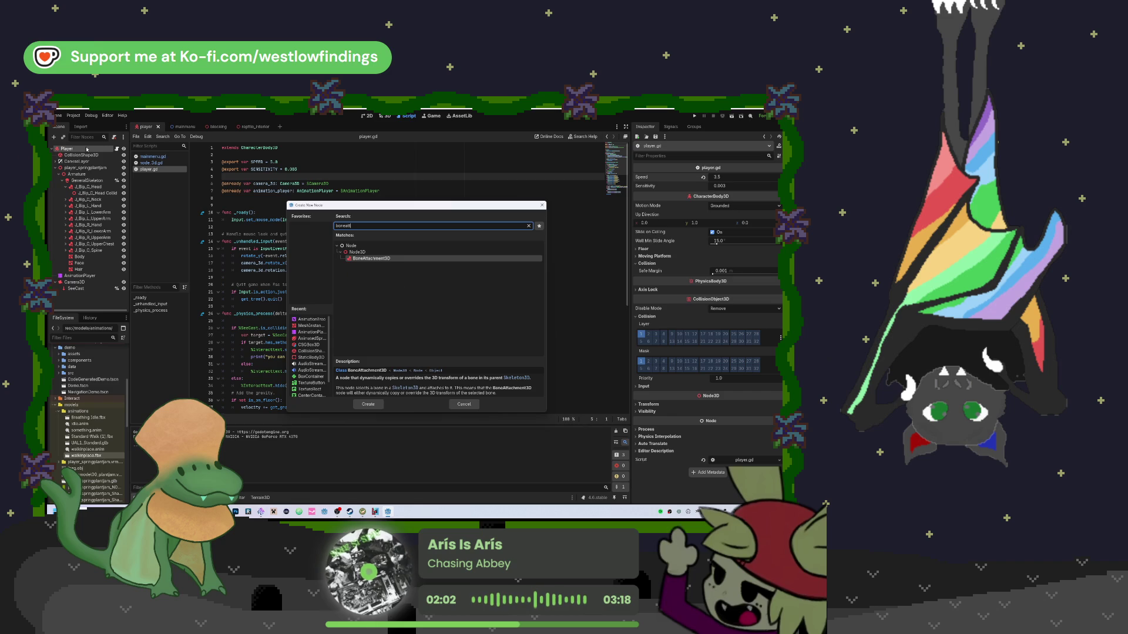
pyautogui.press('Return')
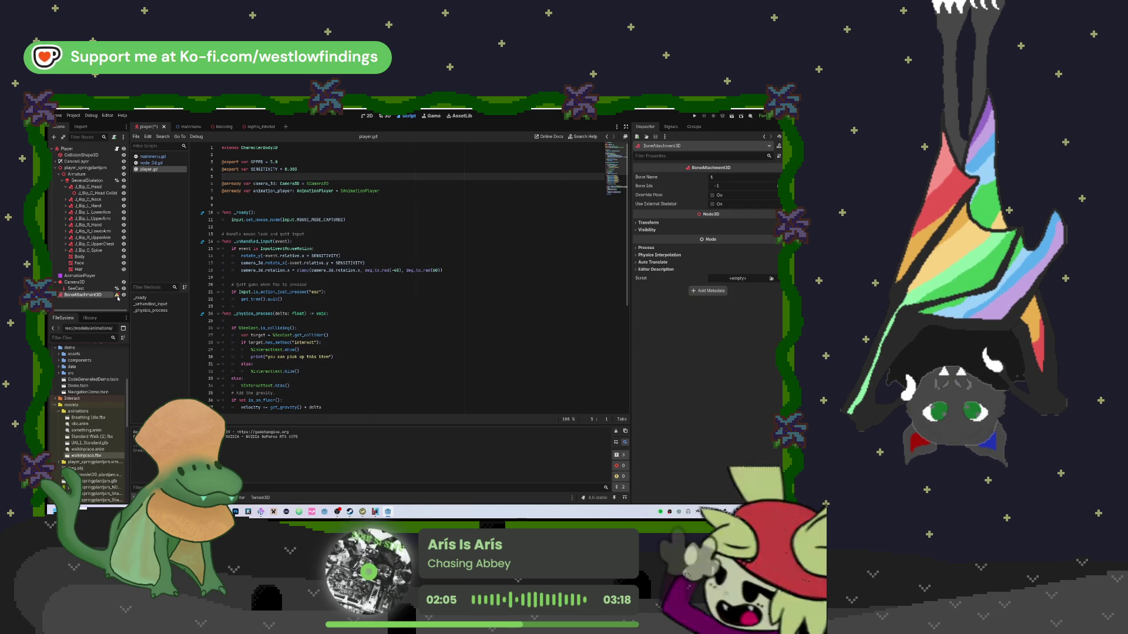
pyautogui.click(117, 296)
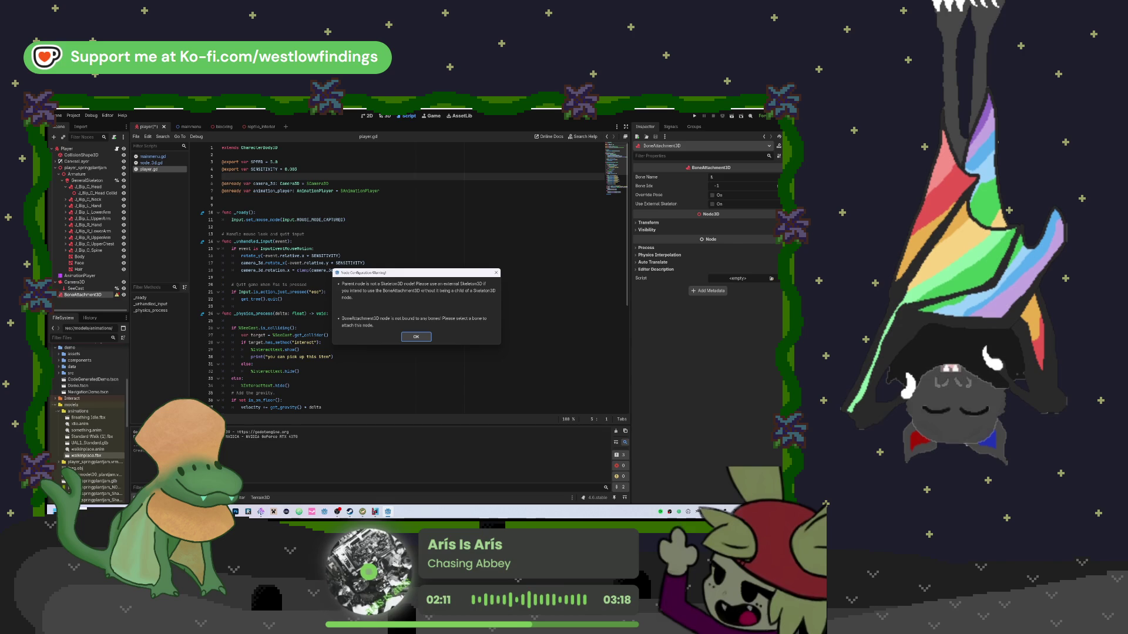
pyautogui.hotkey('alt', 'Tab')
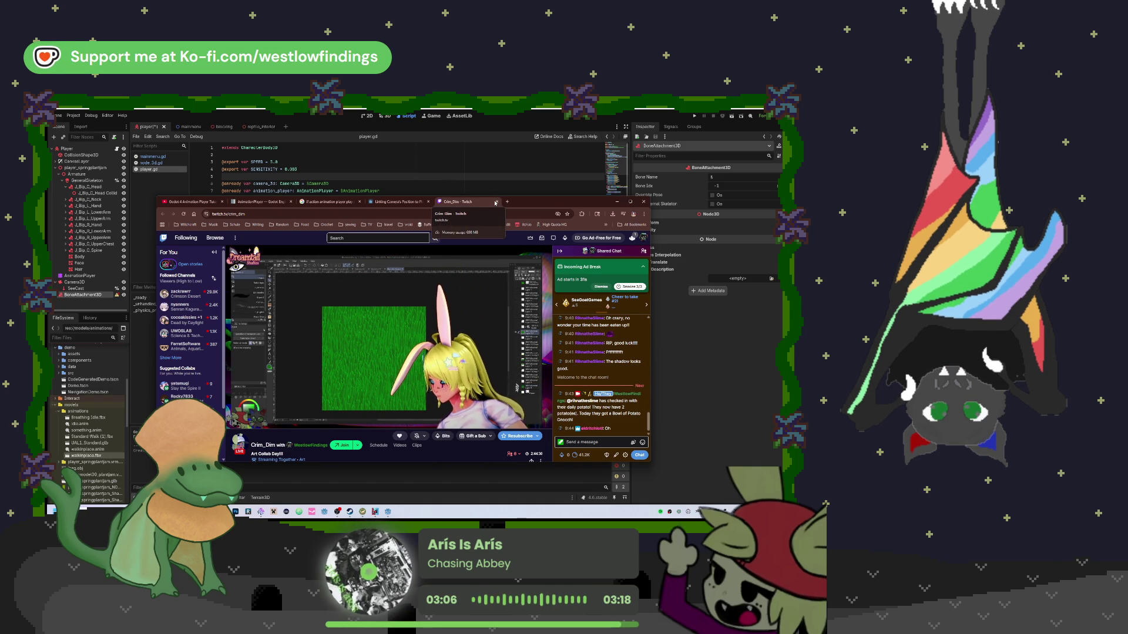
# Close the Twitch stream tab and bring the Godot editor back to the front
pyautogui.click(498, 202)
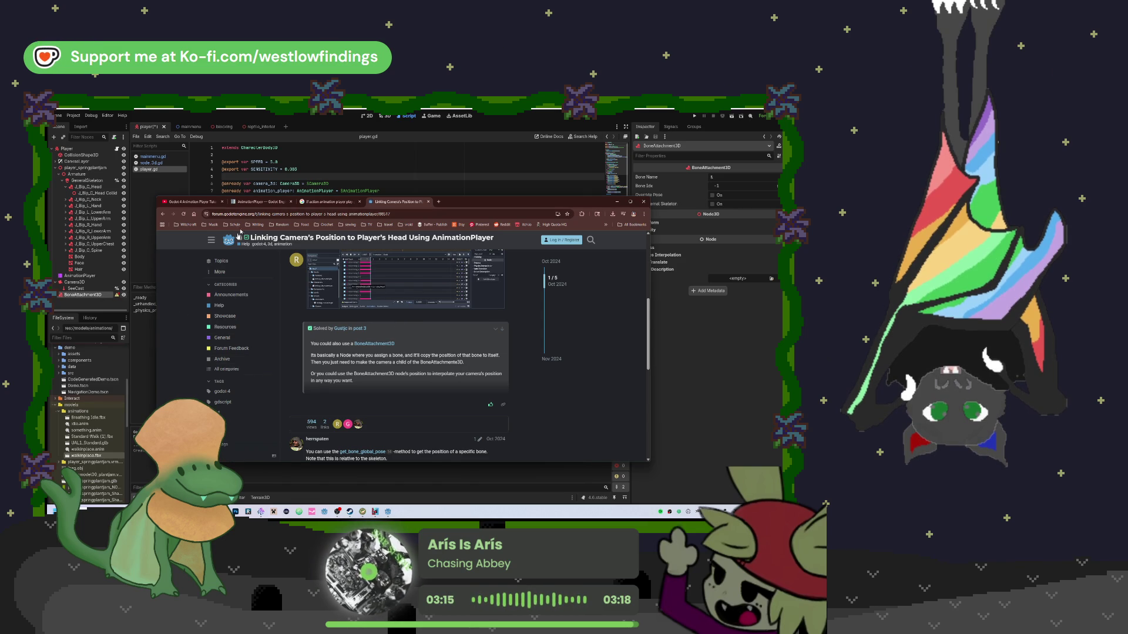
pyautogui.click(165, 188)
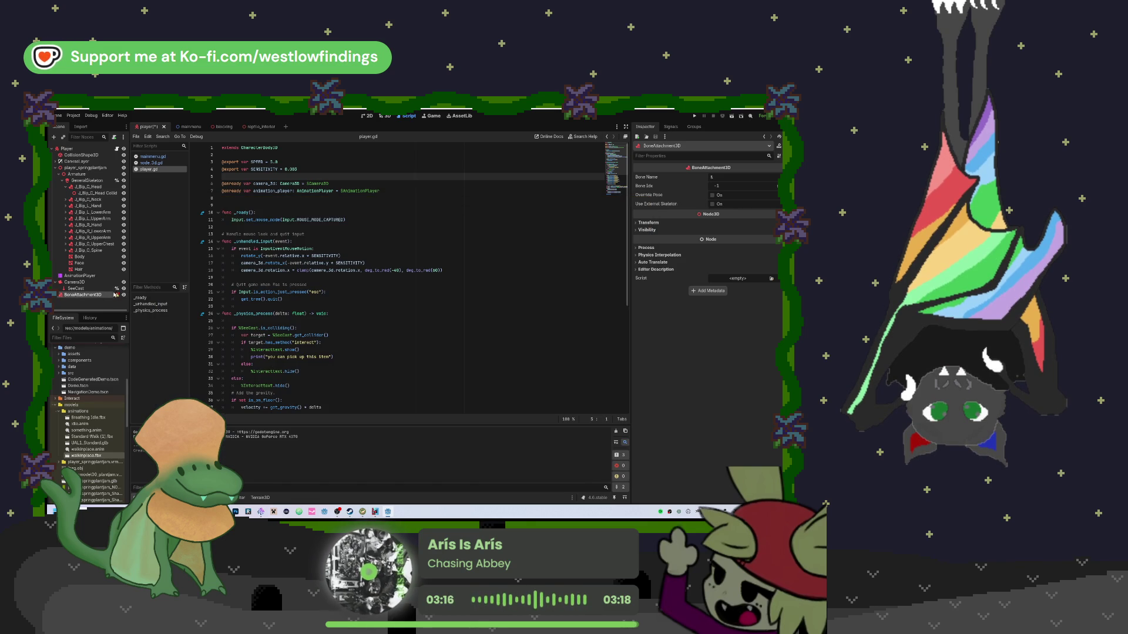
# Dismiss the warning, move BoneAttachment3D under GeneralSkeleton and set its Bone Name to Head
pyautogui.click(115, 294)
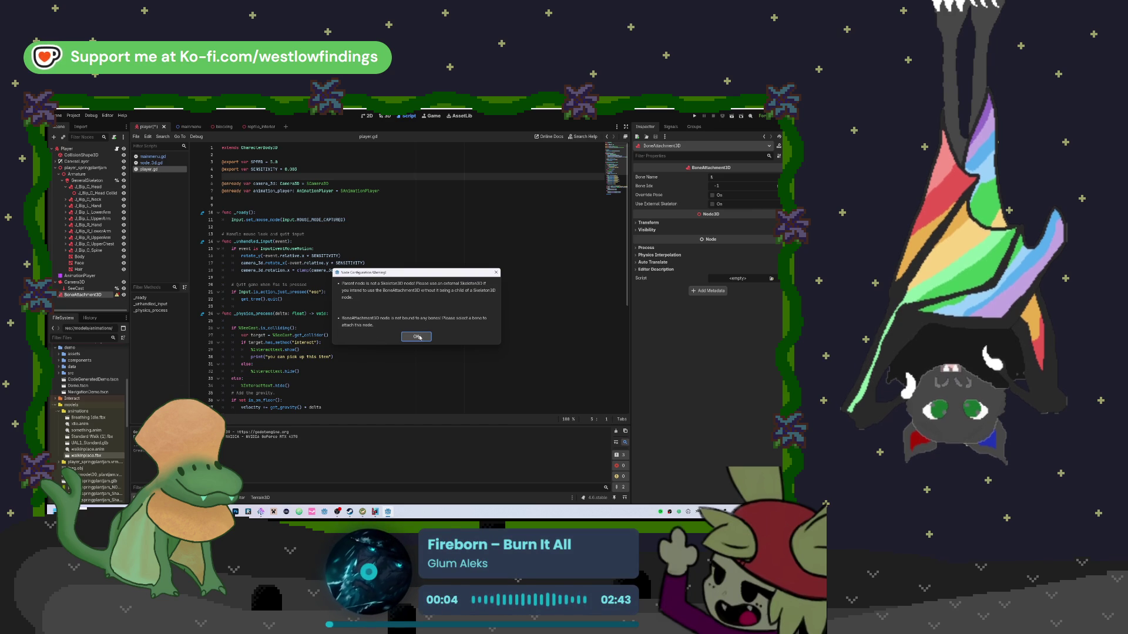
pyautogui.press('Return')
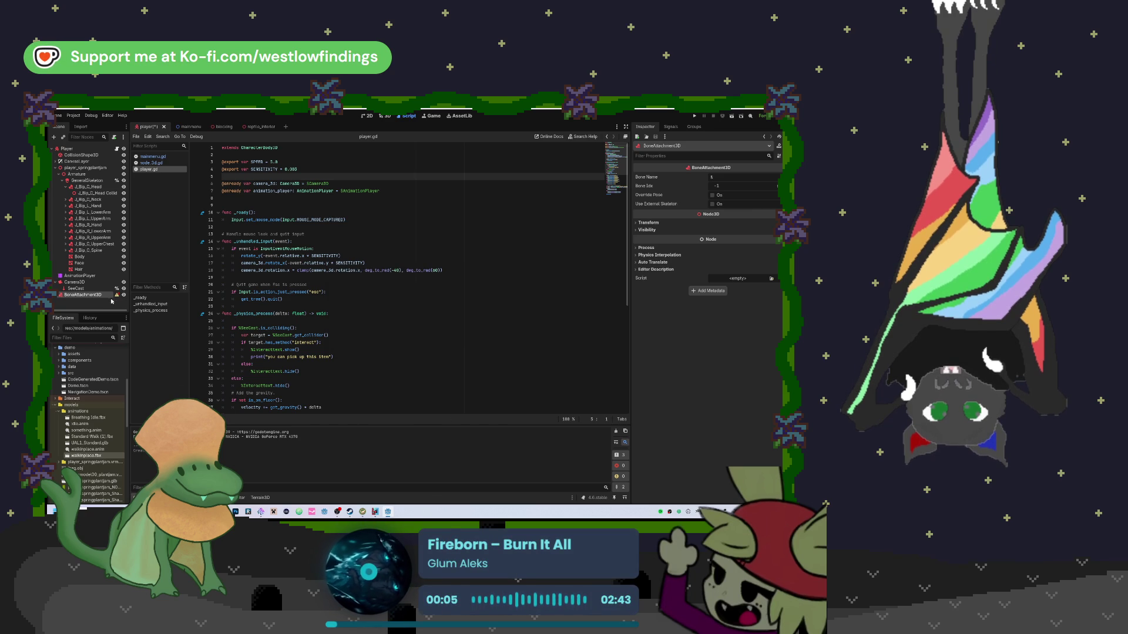
pyautogui.moveTo(86, 295); pyautogui.dragTo(99, 184)
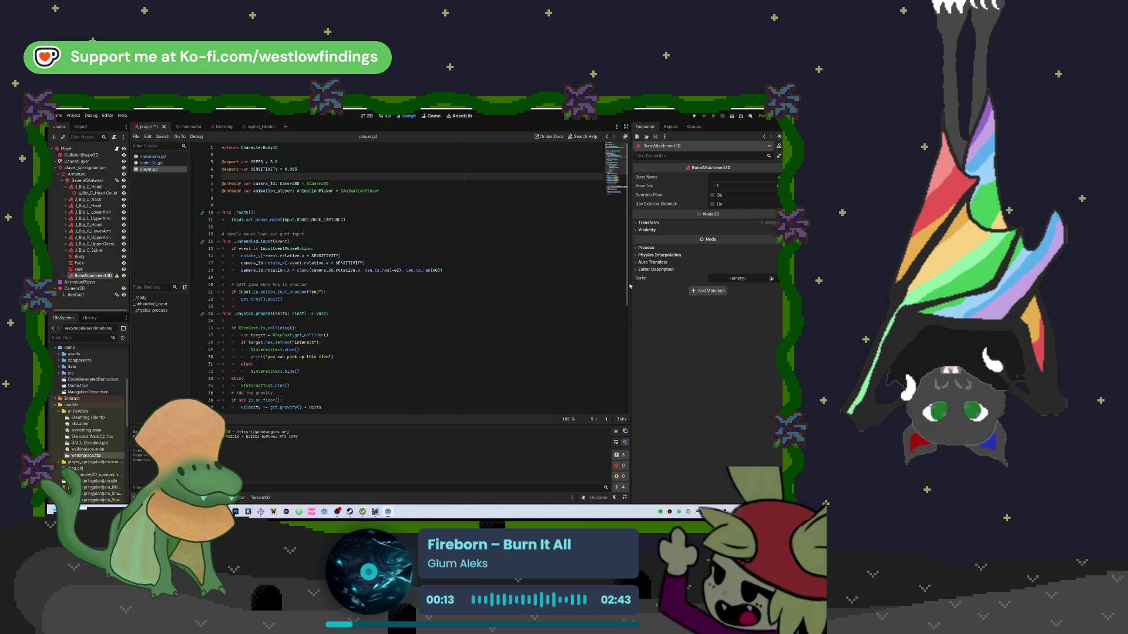
pyautogui.click(725, 177)
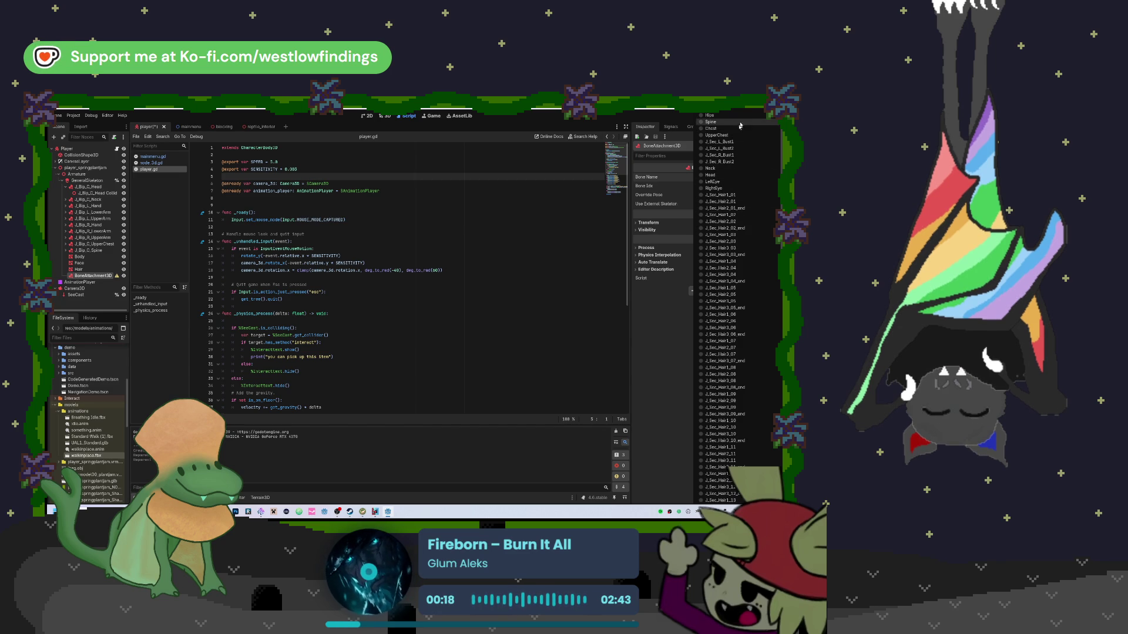
pyautogui.click(733, 175)
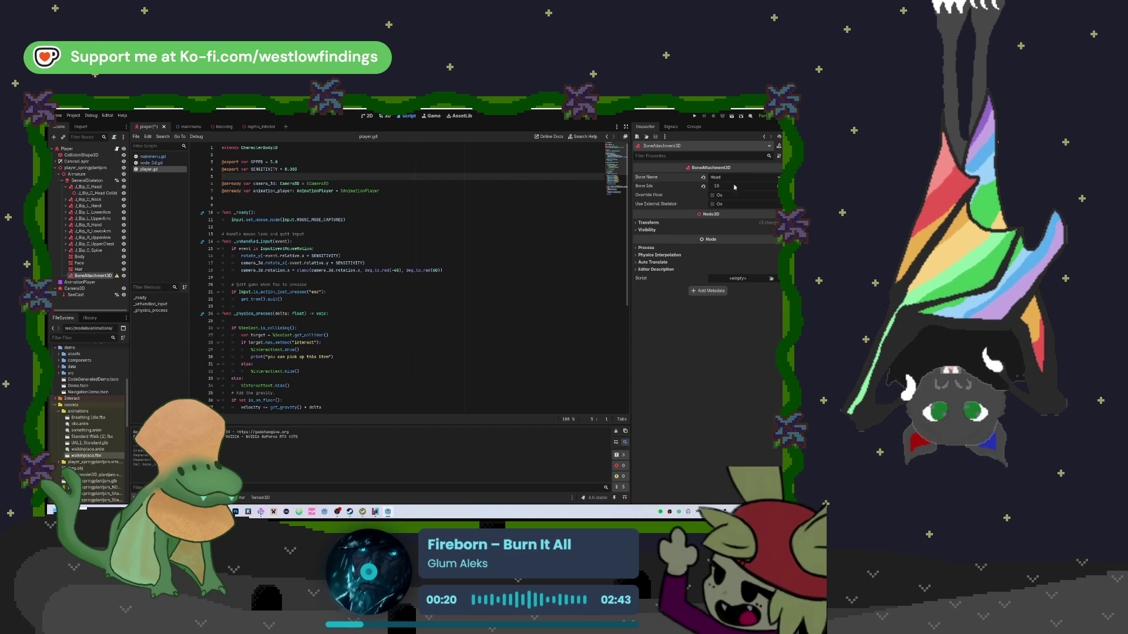
pyautogui.hotkey('ctrl', 'F2')
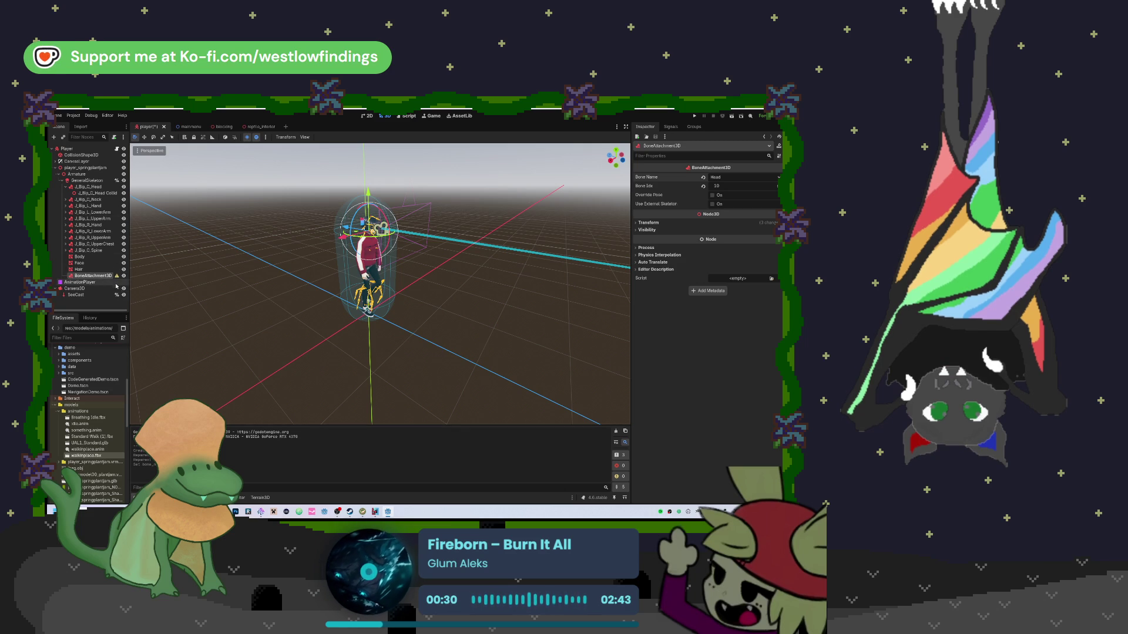
# Re-pick Head from the BoneAttachment3D's Bone Name dropdown in the Inspector
pyautogui.press('F2')
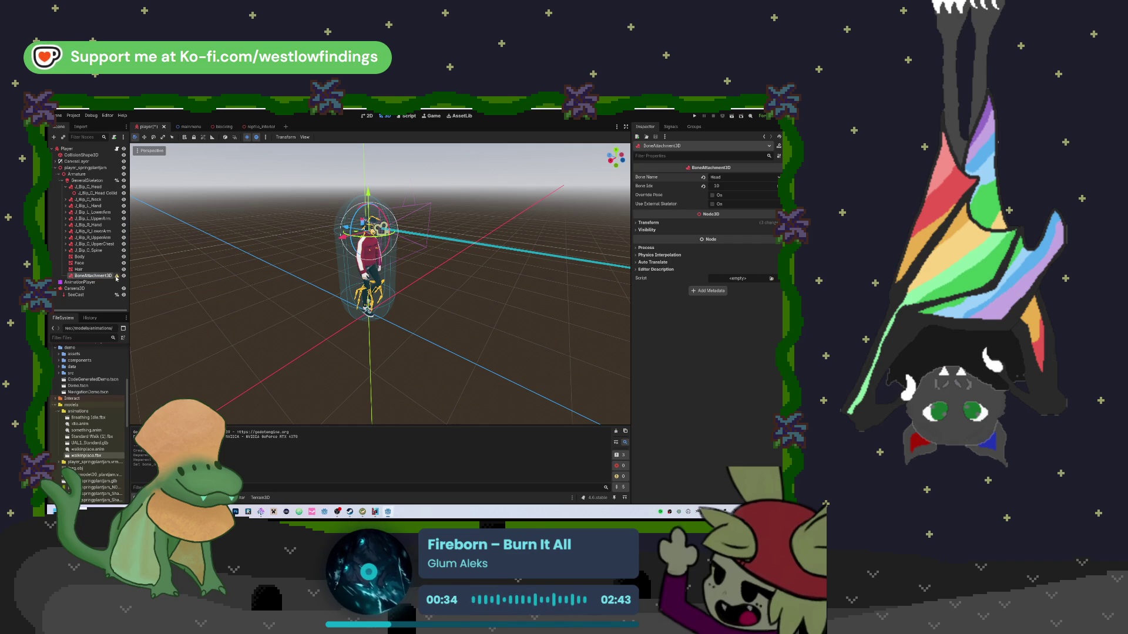
pyautogui.moveTo(117, 280)
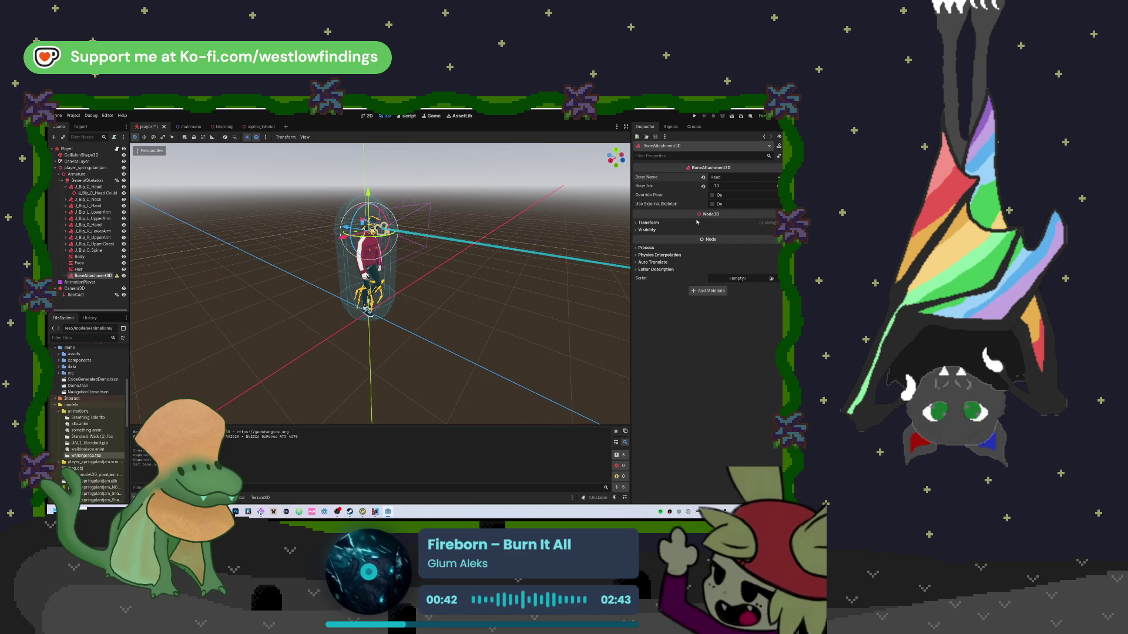
pyautogui.click(727, 177)
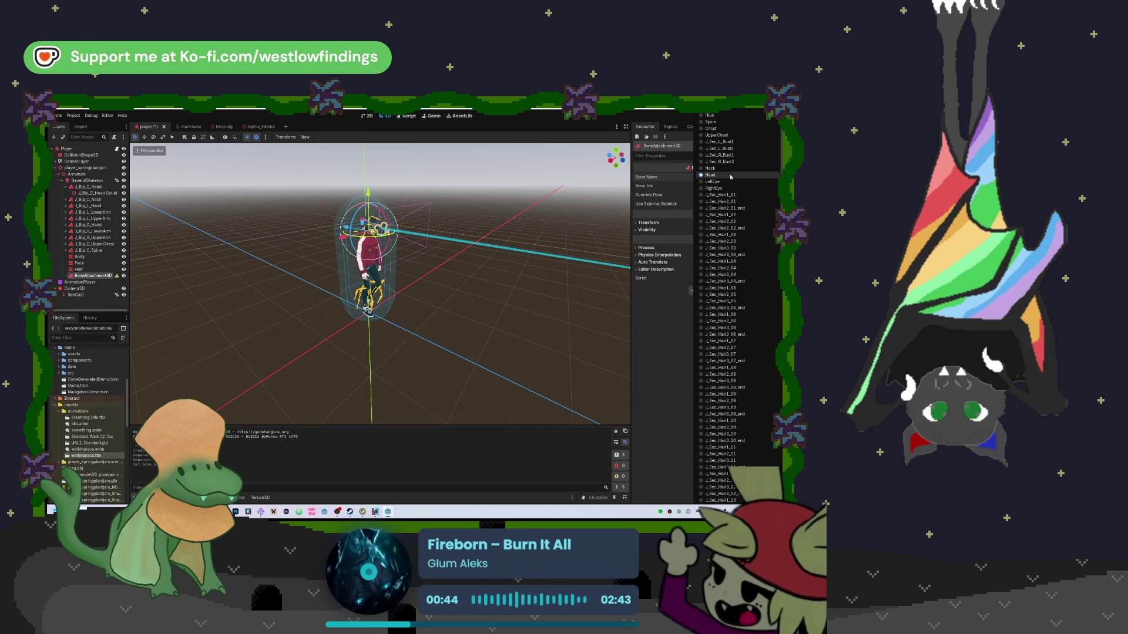
pyautogui.scroll(-5, 726, 330)
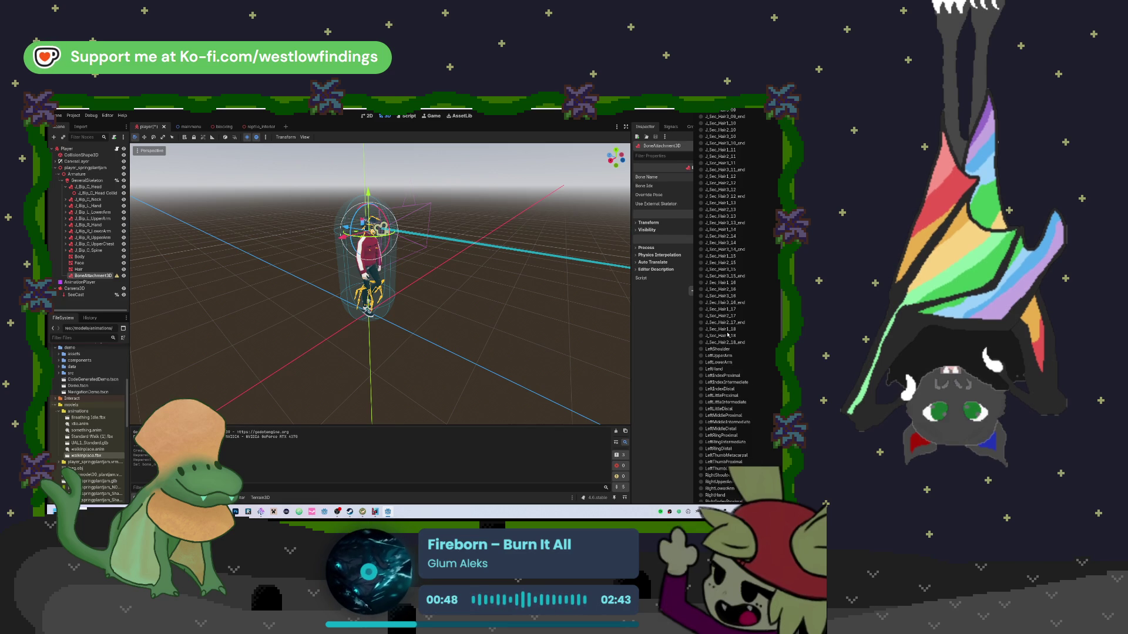
pyautogui.scroll(-10, 728, 336)
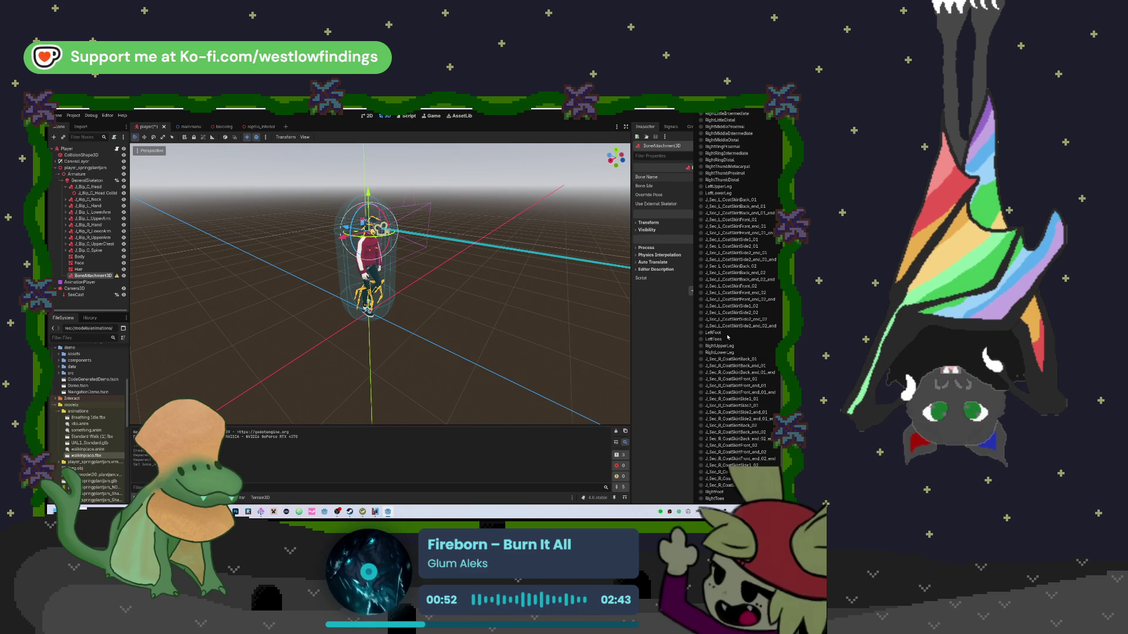
pyautogui.scroll(5, 727, 337)
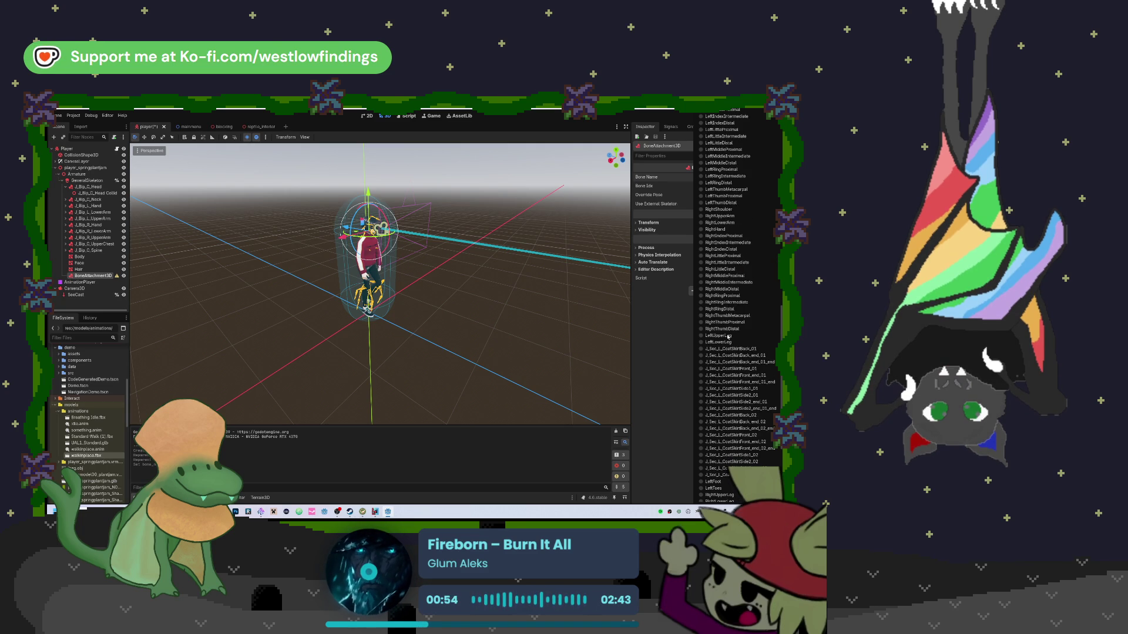
pyautogui.scroll(3, 727, 337)
pyautogui.scroll(20, 727, 337)
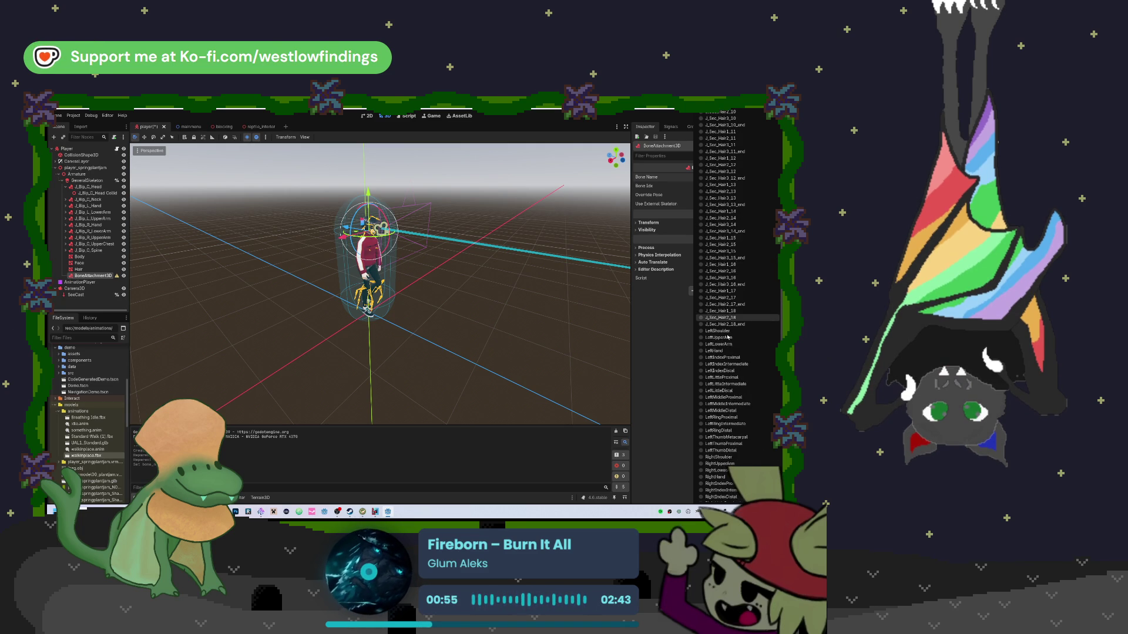
pyautogui.scroll(4, 728, 338)
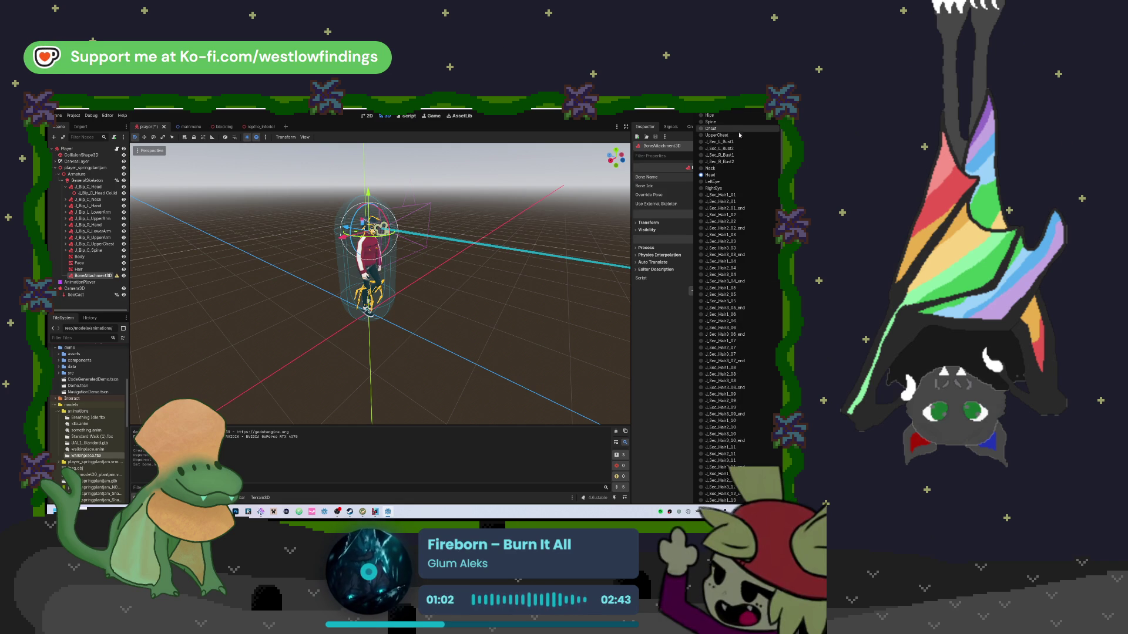
pyautogui.click(712, 175)
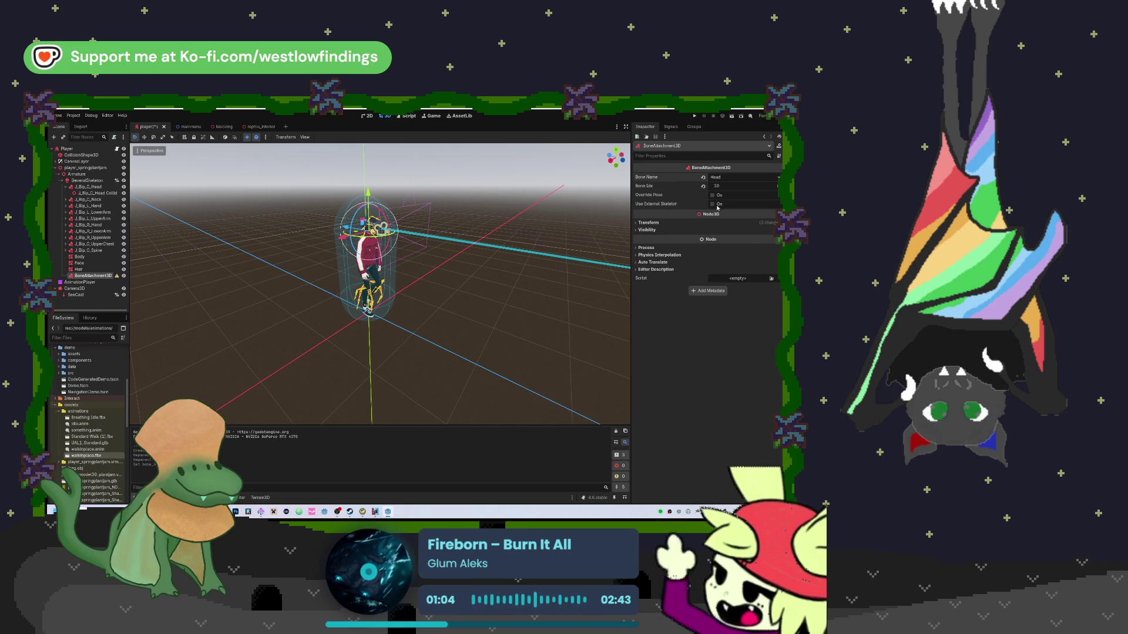
# Enable Use External Skeleton with GeneralSkeleton assigned, then disable it again, leaving bone index -1
pyautogui.click(713, 203)
pyautogui.click(741, 212)
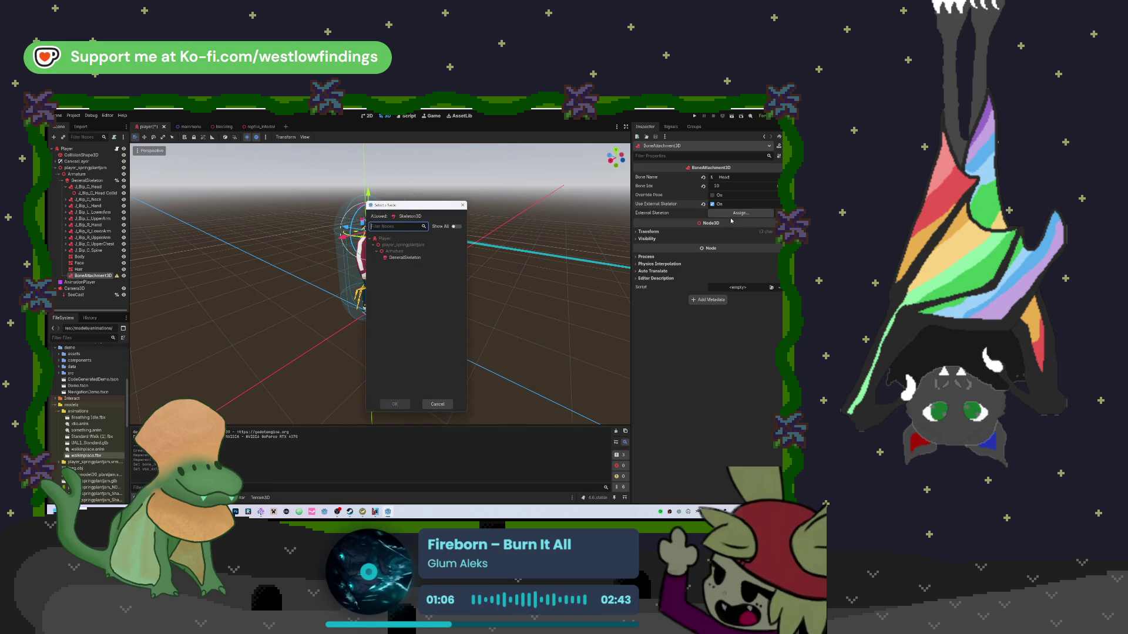
pyautogui.click(434, 260)
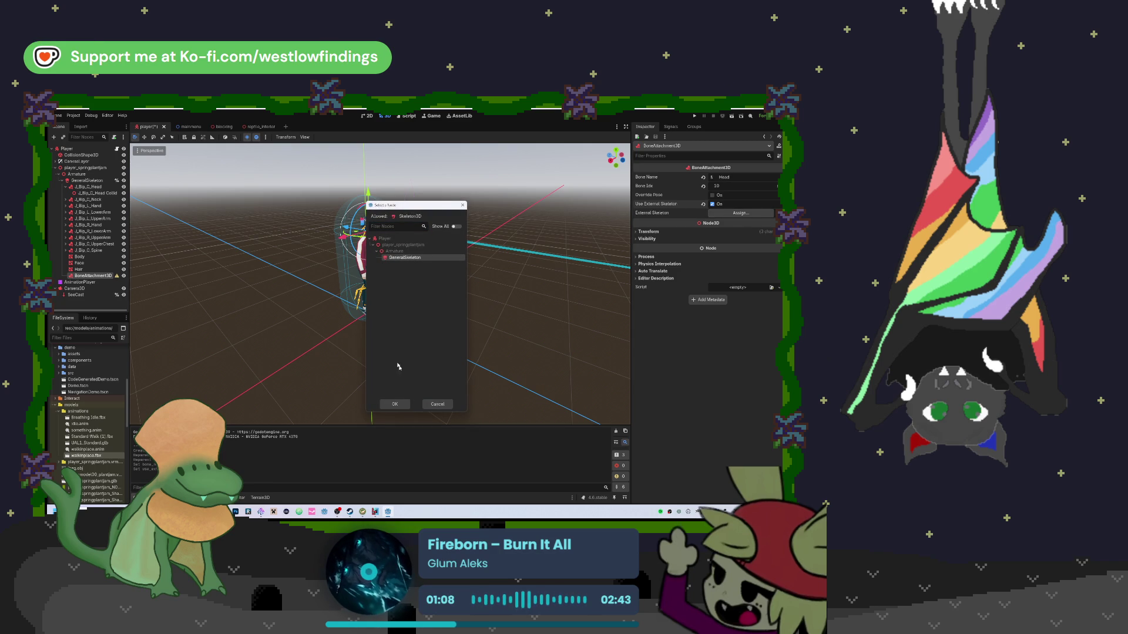
pyautogui.click(395, 405)
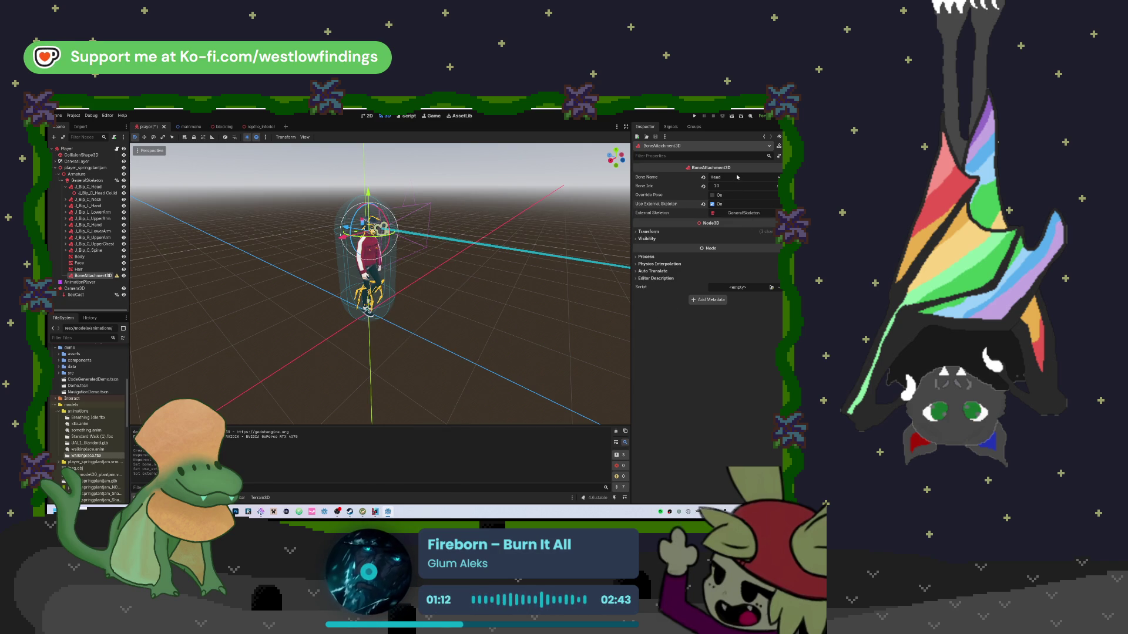
pyautogui.click(712, 203)
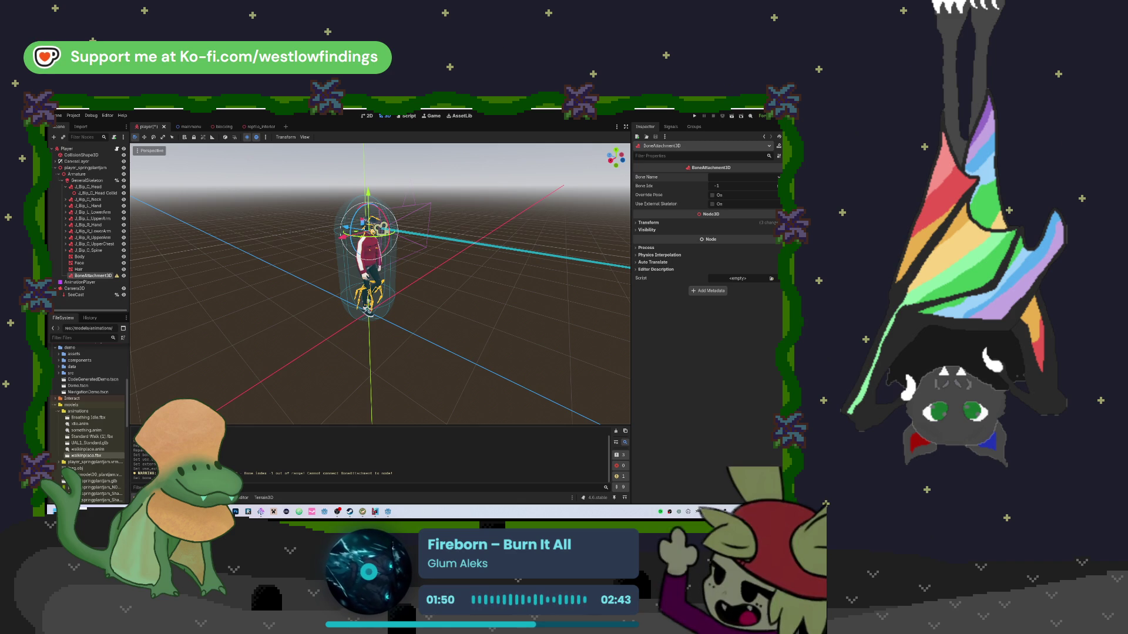
pyautogui.hotkey('alt', 'Tab')
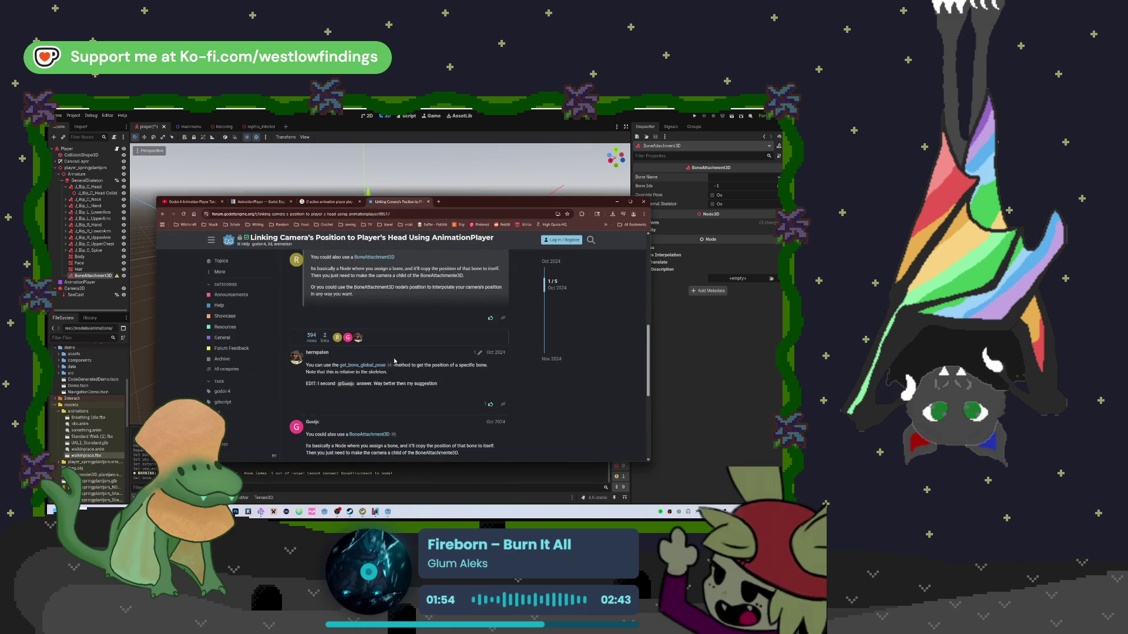
# Open the Godot BoneAttachment3D documentation page linked in the forum thread
pyautogui.scroll(1, 394, 362)
pyautogui.click(379, 343)
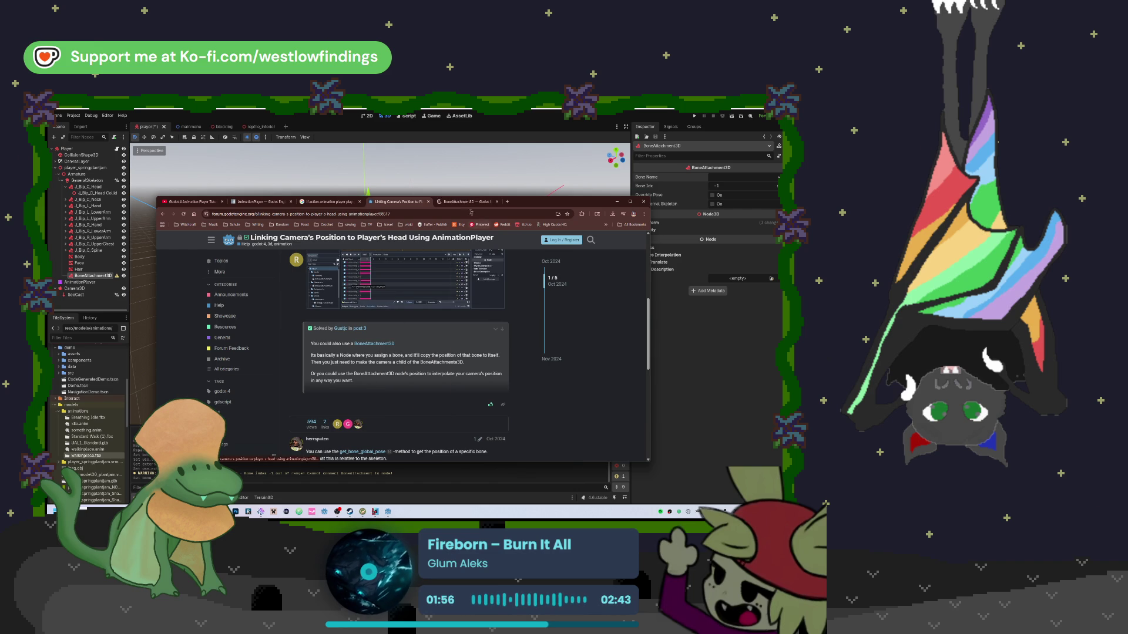
pyautogui.scroll(-5, 385, 384)
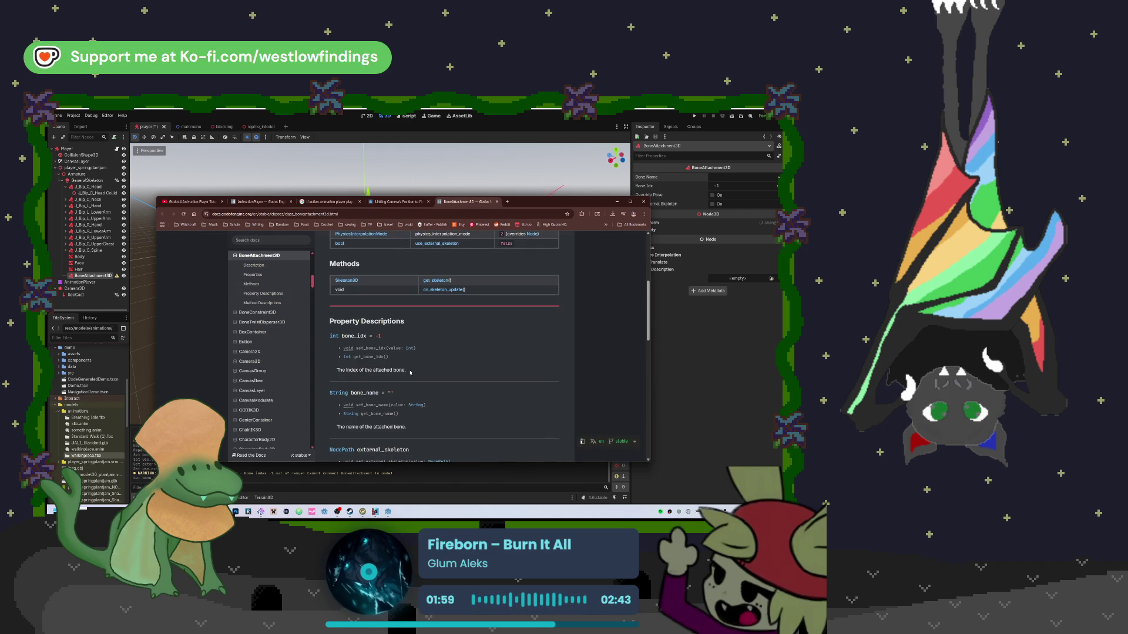
# Read down through the BoneAttachment3D docs, then start a new browser tab
pyautogui.scroll(5, 410, 371)
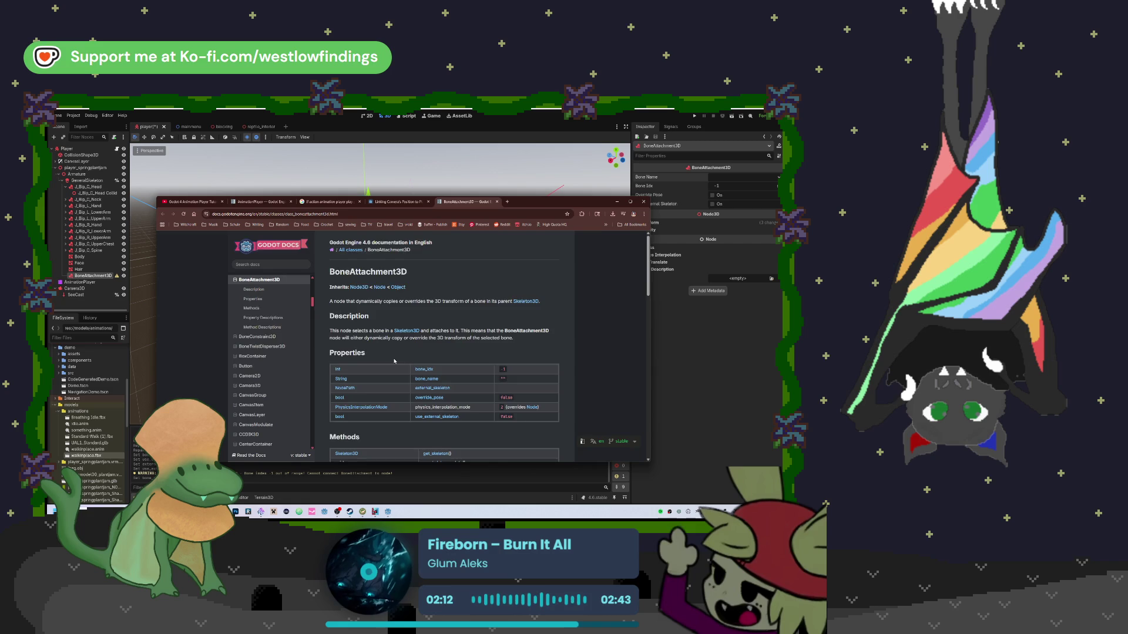
pyautogui.scroll(-10, 394, 361)
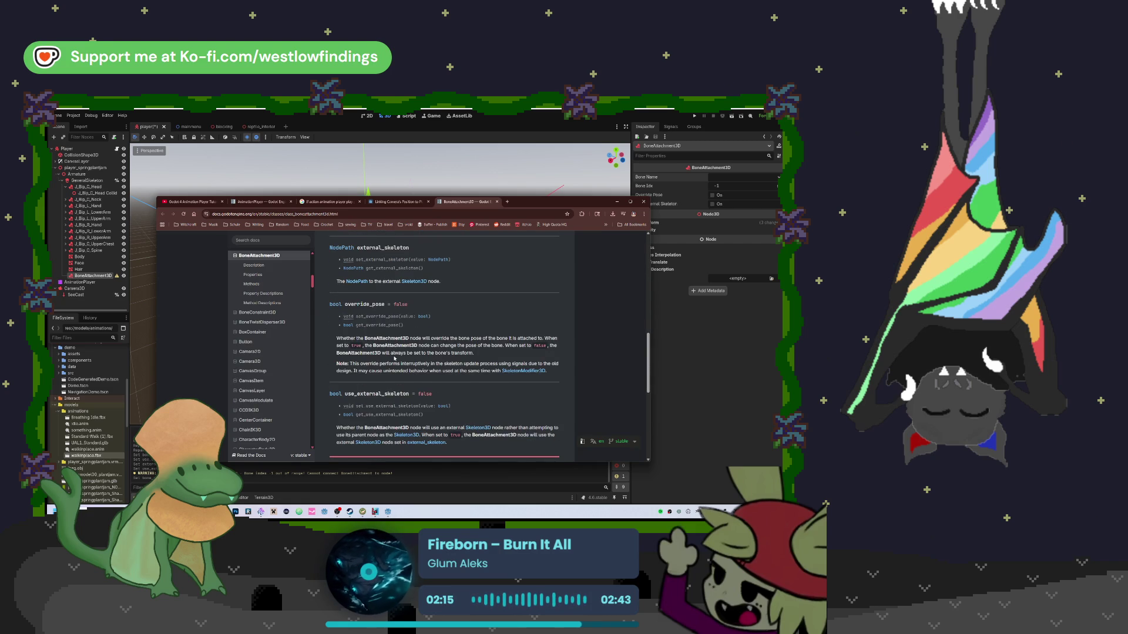
pyautogui.scroll(-5, 394, 357)
pyautogui.scroll(-5, 395, 357)
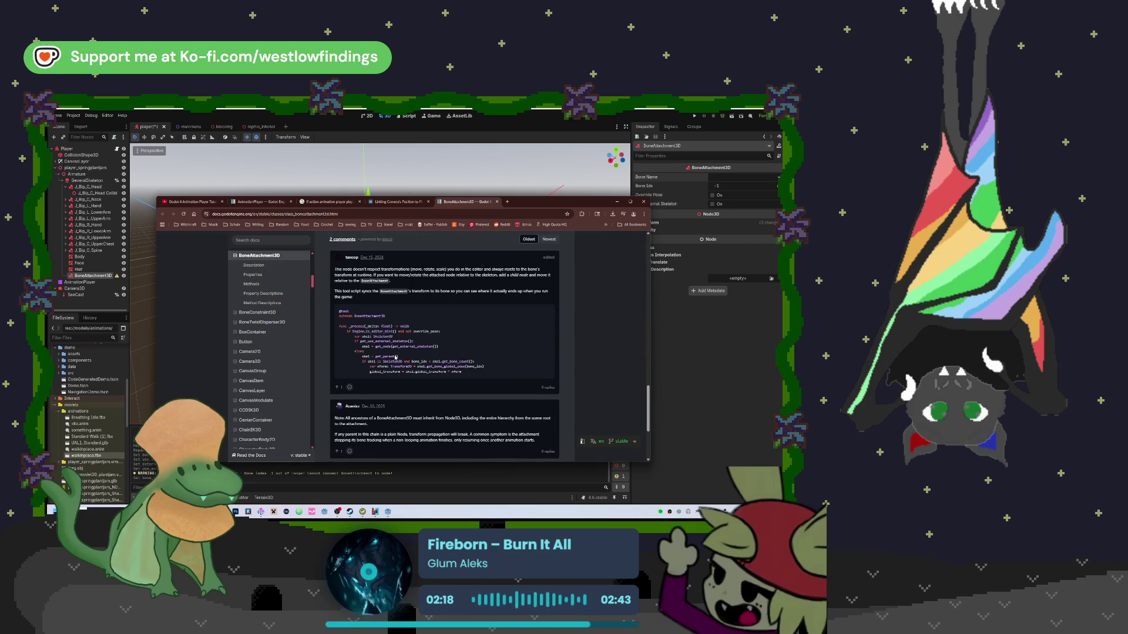
pyautogui.scroll(-2, 396, 356)
pyautogui.scroll(-2, 396, 357)
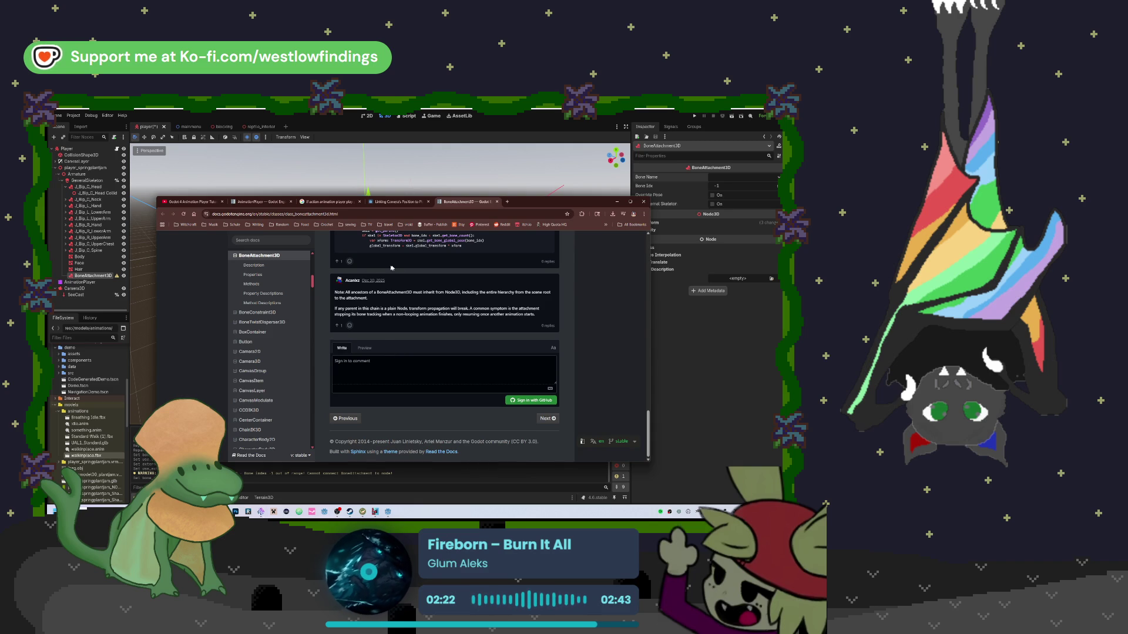
pyautogui.click(507, 202)
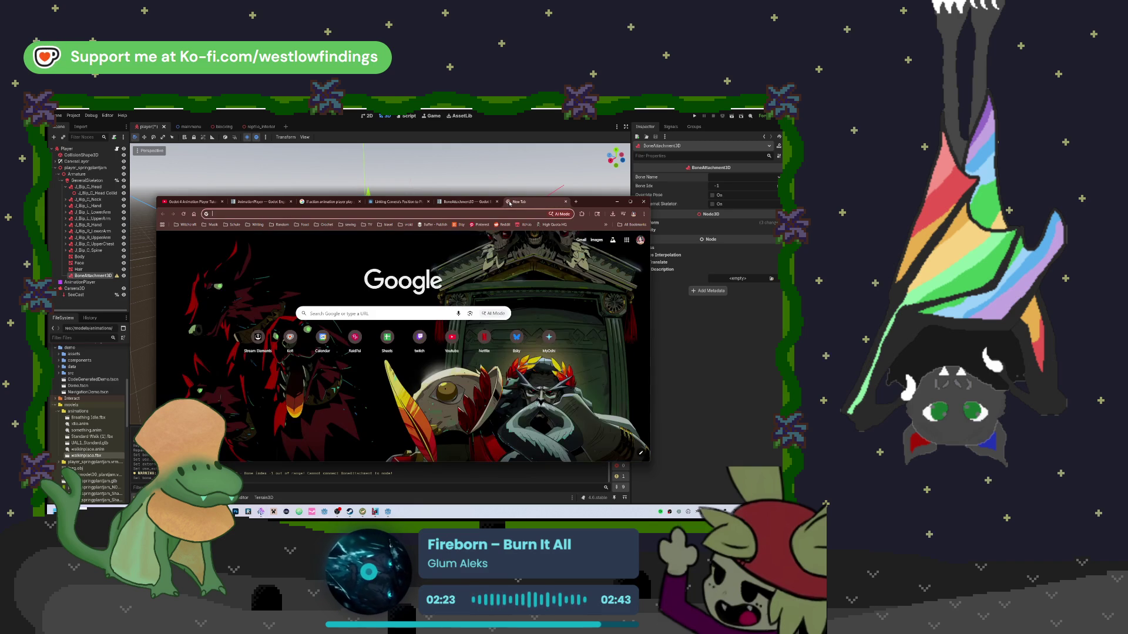
# Search Google for 'boneattachment3d godot' using the suggested query
pyautogui.write('boneattach')
pyautogui.press('Down')
pyautogui.press('Return')
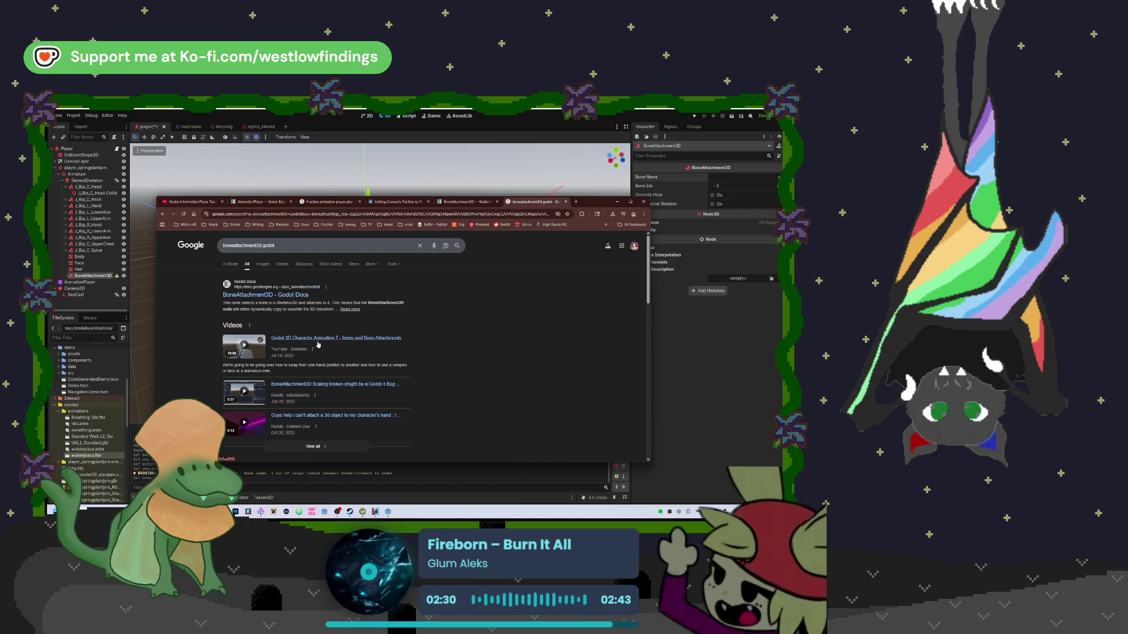
# Play the 'Godot 3D Character Animation 7 - Items and Bone Attachments' video from a later point
pyautogui.click(325, 342)
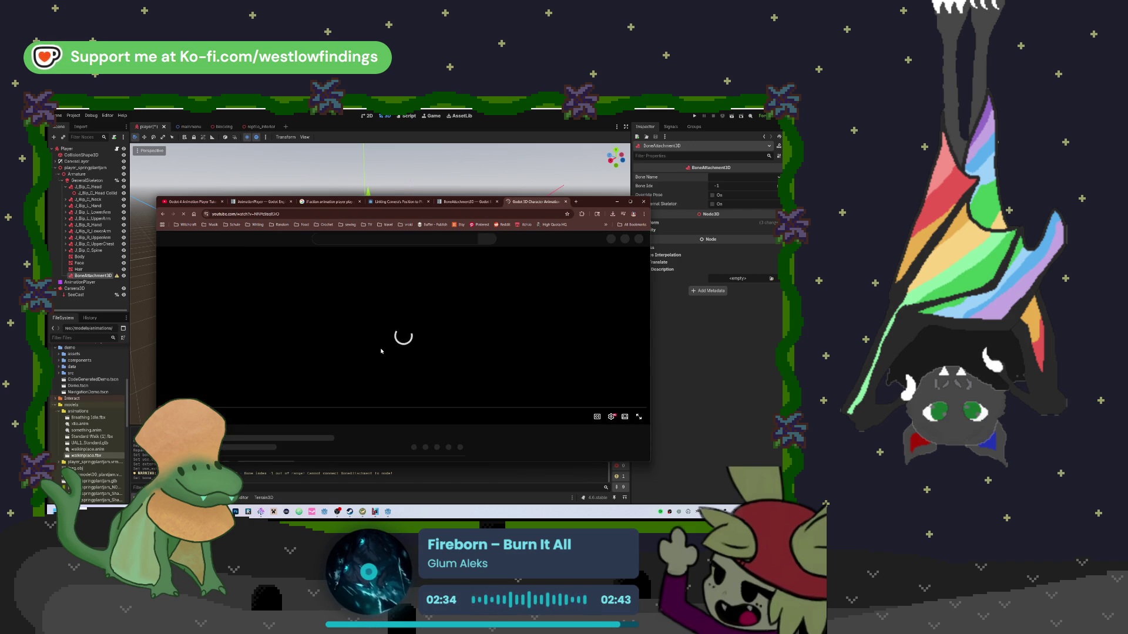
pyautogui.click(334, 239)
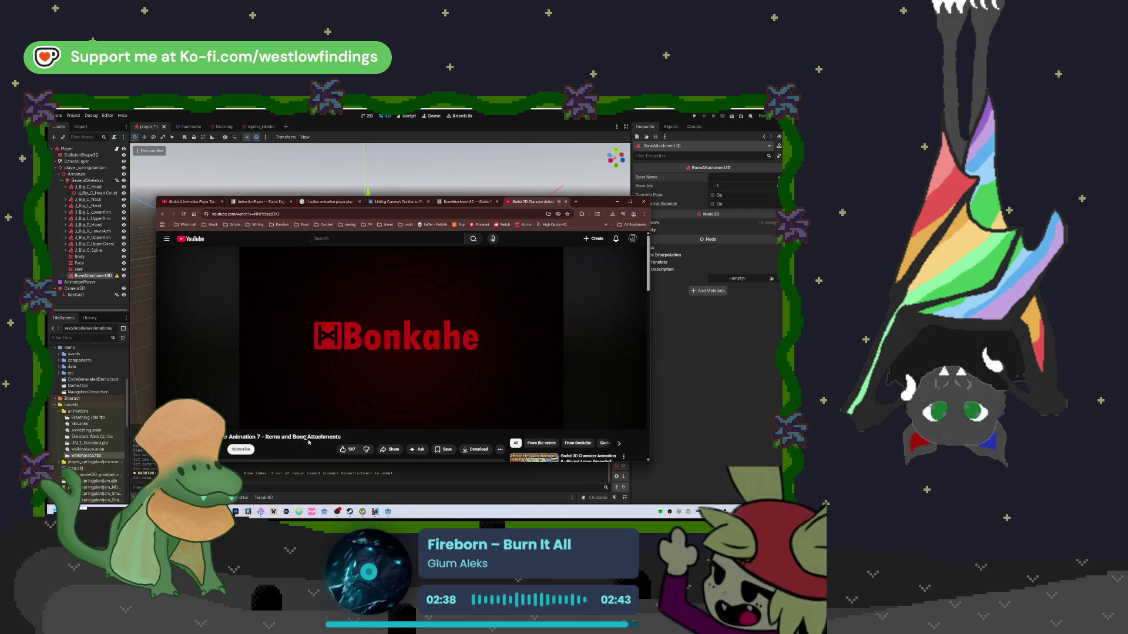
pyautogui.moveTo(200, 417); pyautogui.dragTo(297, 416)
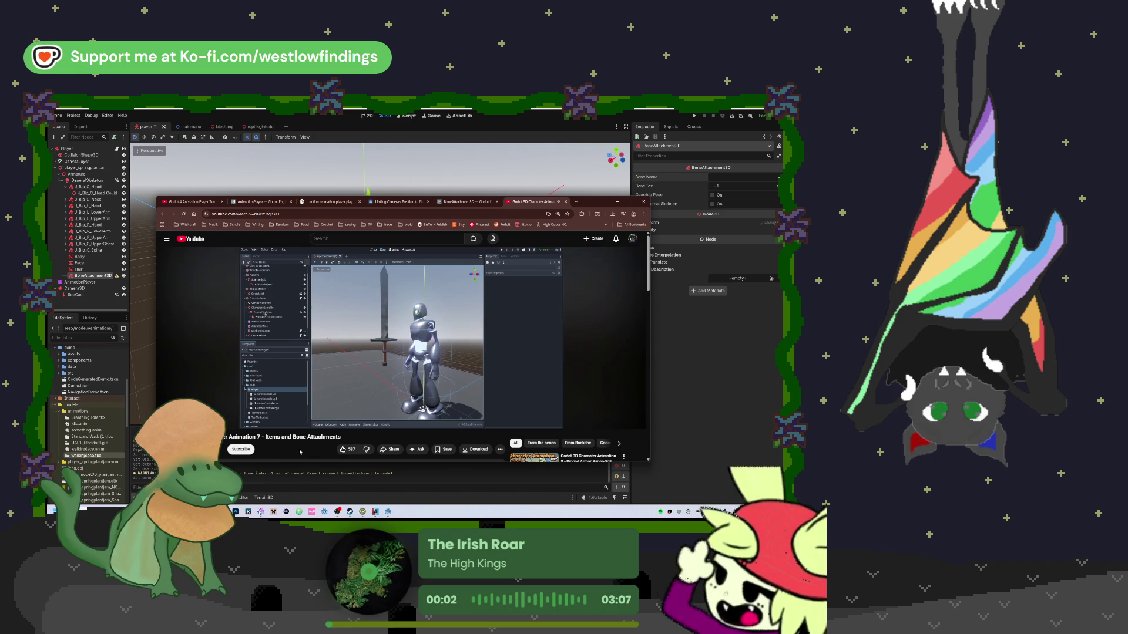
pyautogui.press('k')
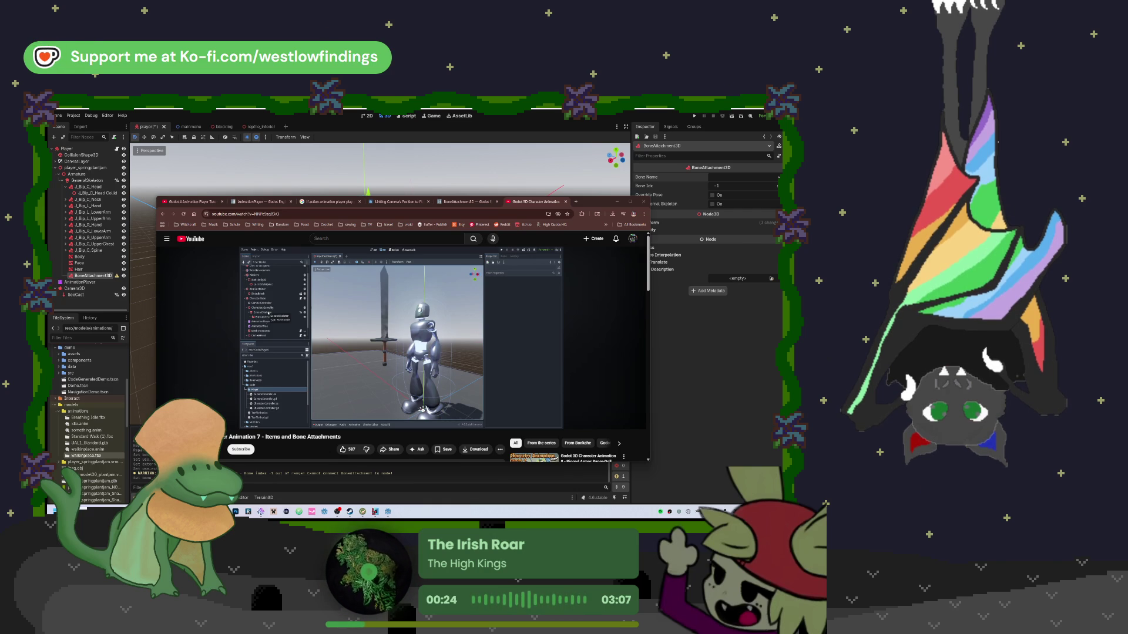
pyautogui.click(378, 353)
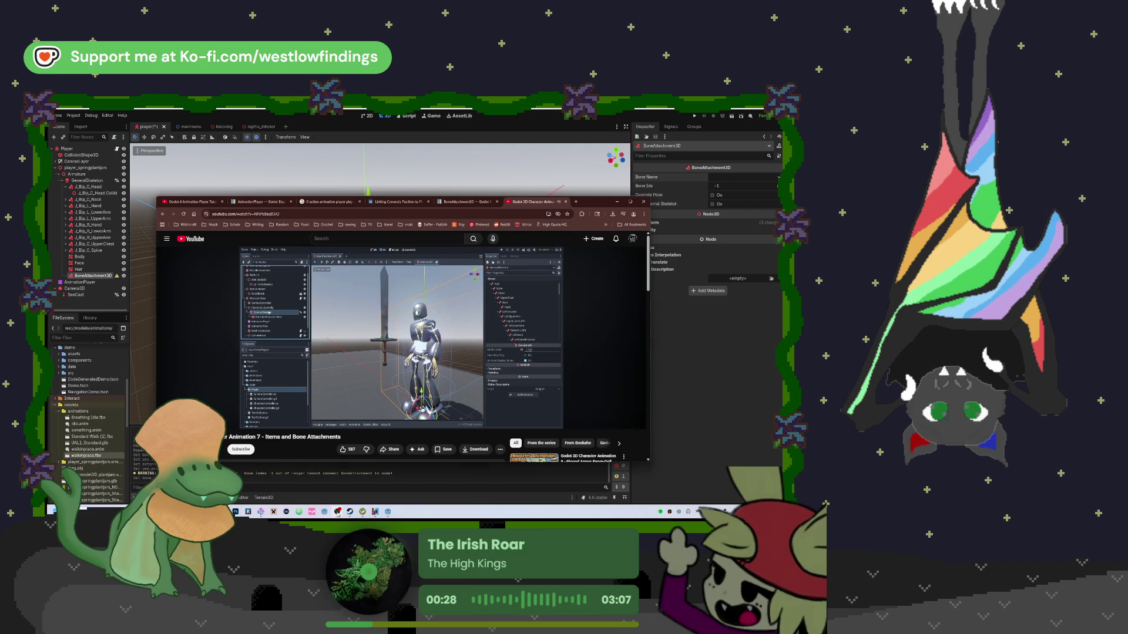
# Pause and resume the bone-attachment tutorial while following along, then switch back to Godot
pyautogui.click(396, 367)
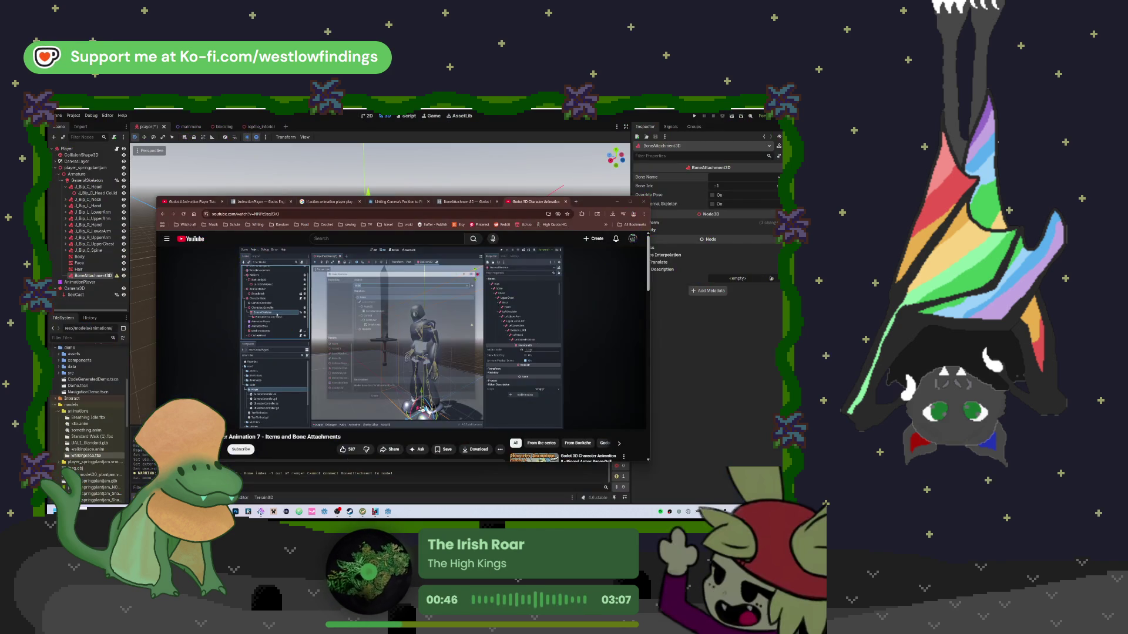
pyautogui.press('space')
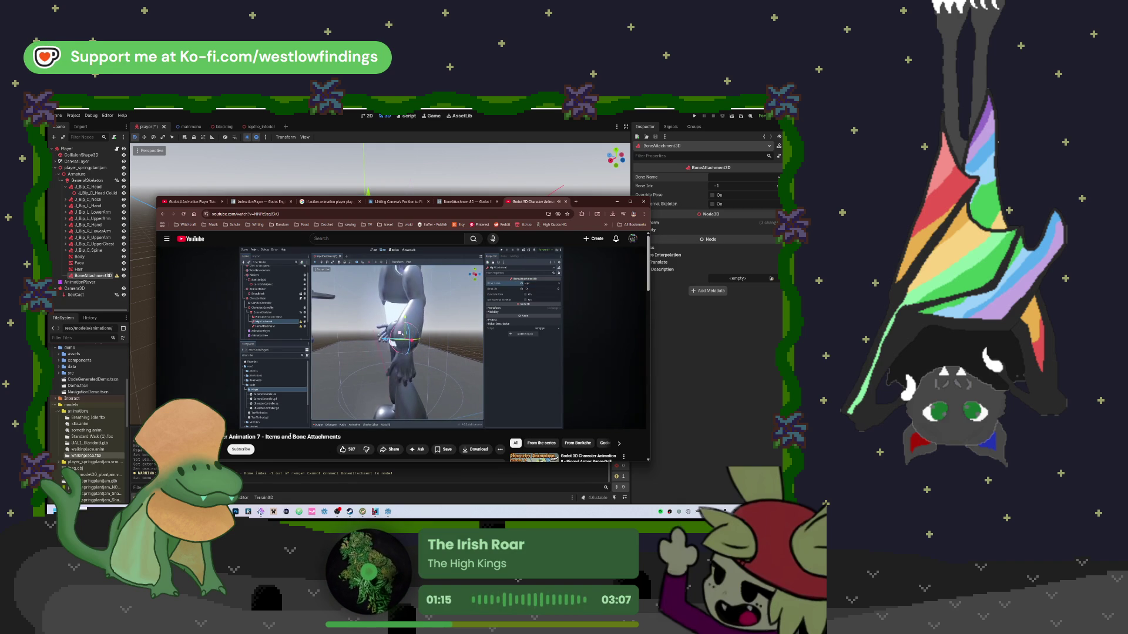
pyautogui.press('space')
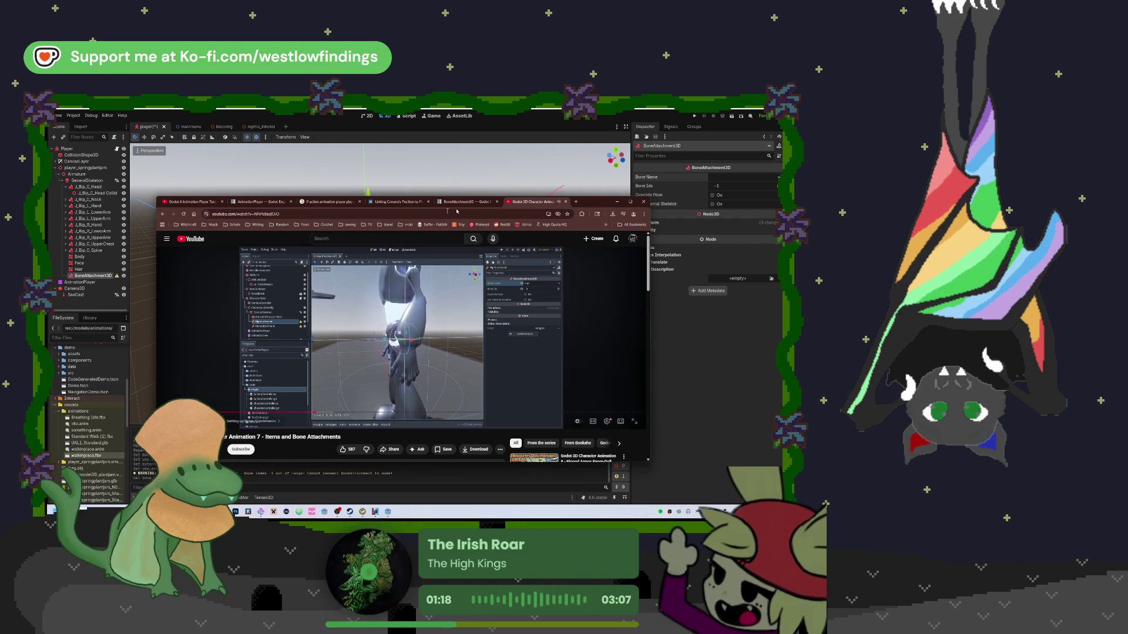
pyautogui.hotkey('alt', 'Tab')
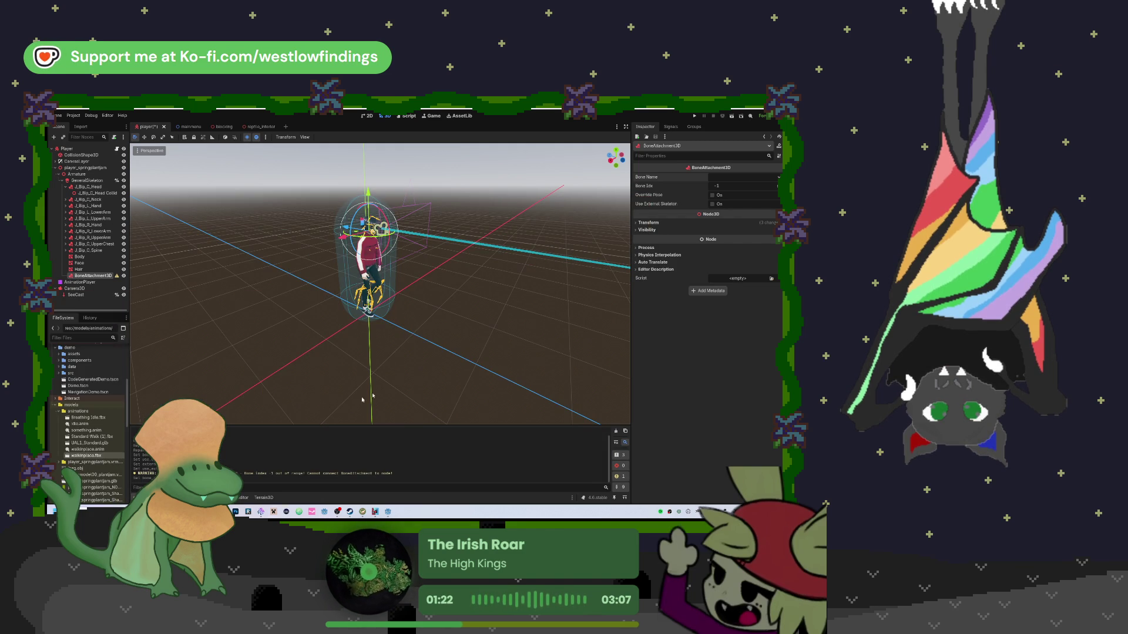
# Rename the BoneAttachment3D node to HeadCamAttachment
pyautogui.doubleClick(99, 275)
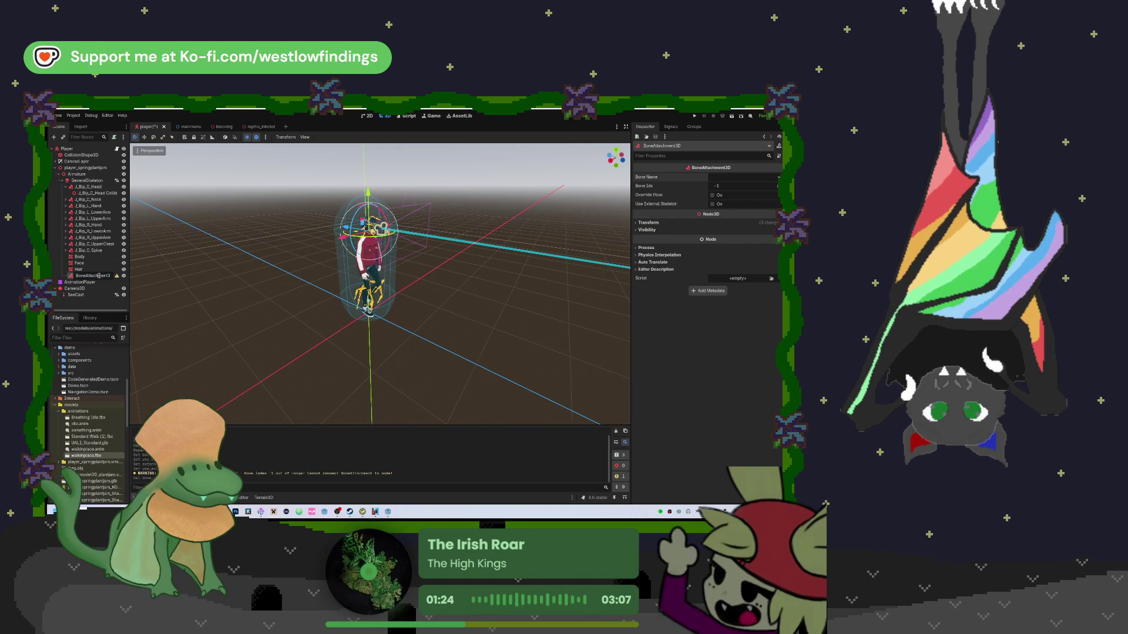
pyautogui.write('HeadCAm')
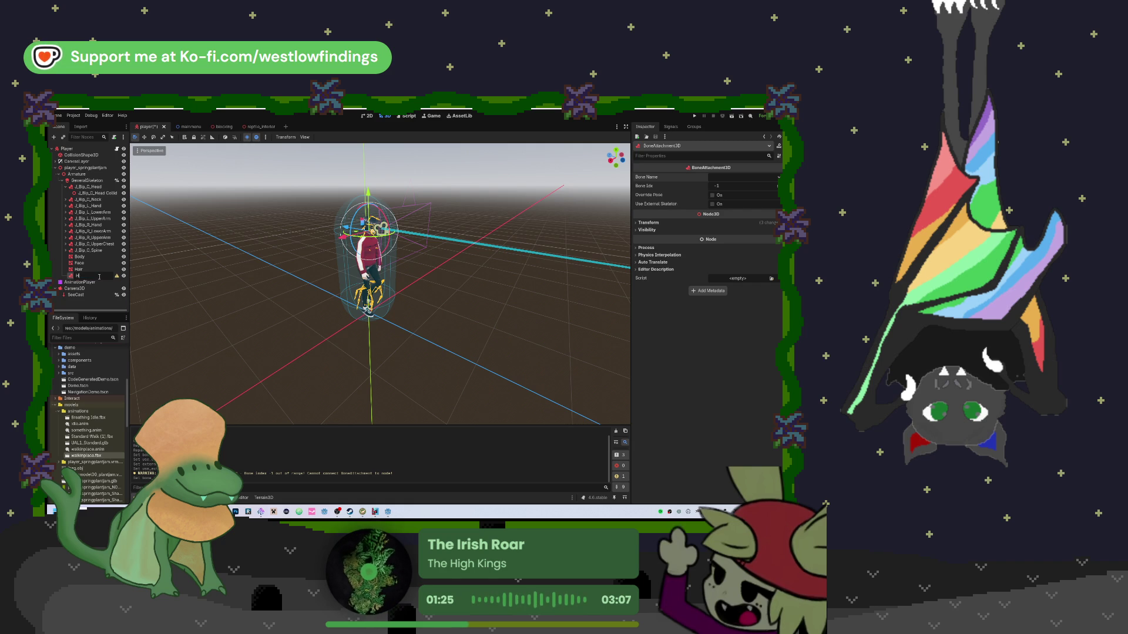
pyautogui.press('BackSpace')
pyautogui.press('BackSpace')
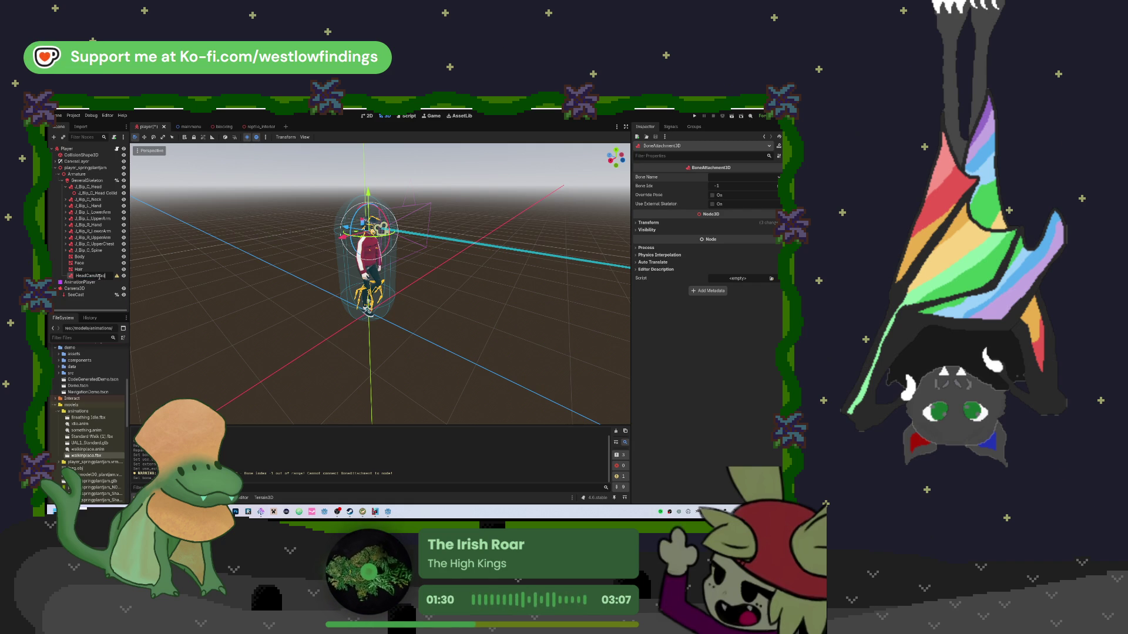
pyautogui.write('ttachment')
pyautogui.press('Return')
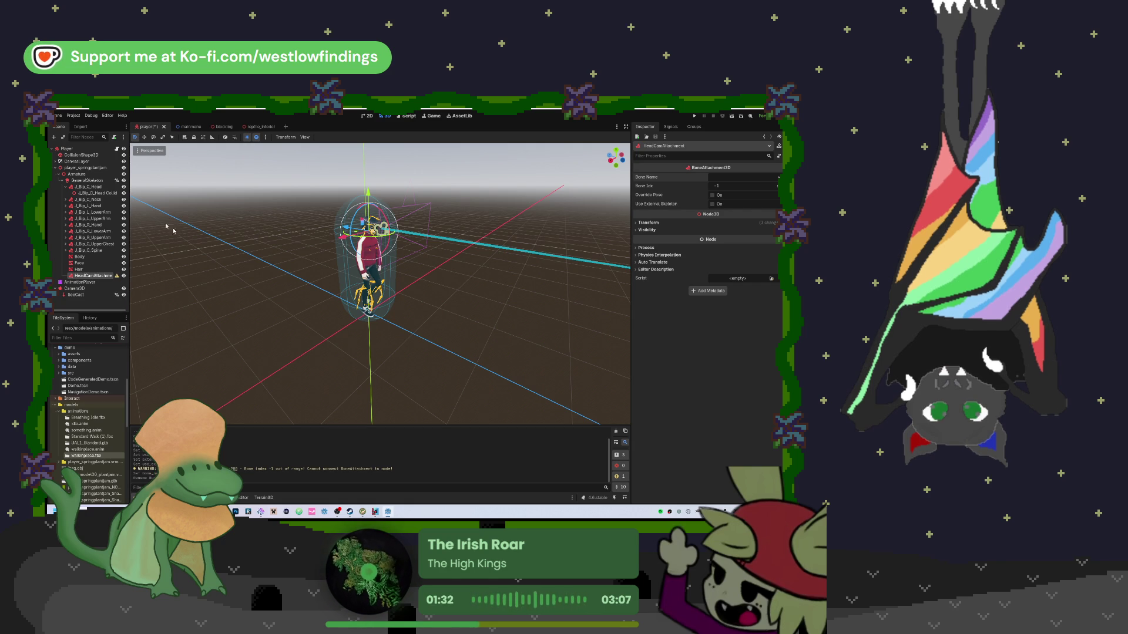
# Bind HeadCamAttachment to the Head bone and move it under GeneralSkeleton
pyautogui.click(735, 176)
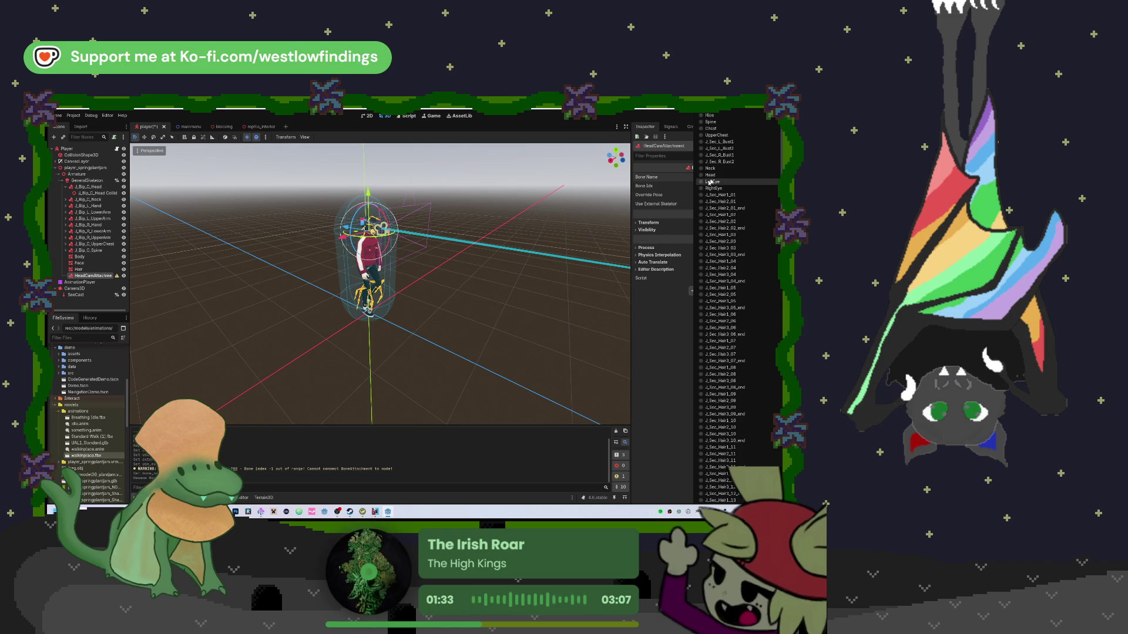
pyautogui.click(711, 175)
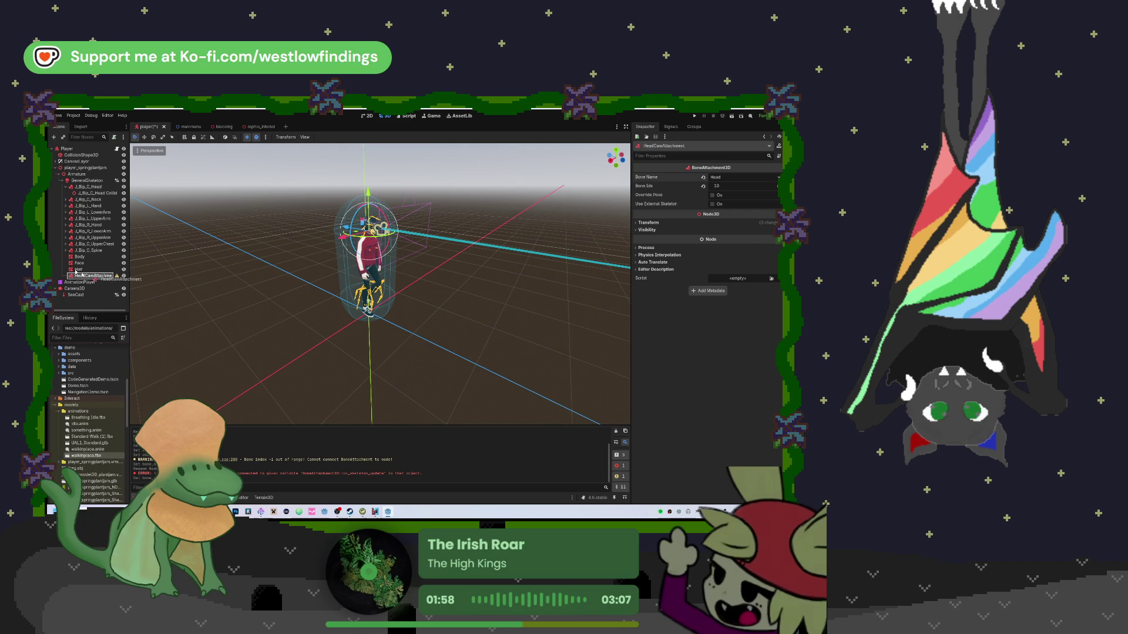
pyautogui.moveTo(95, 176); pyautogui.dragTo(96, 178)
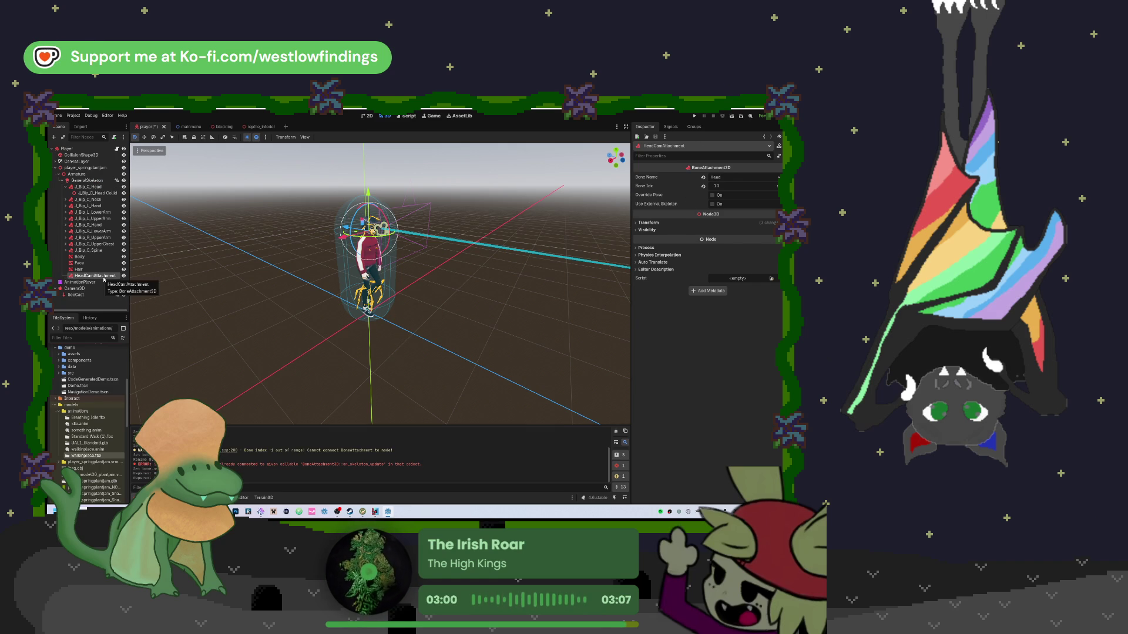
# Add a Node3D as a child of HeadCamAttachment
pyautogui.hotkey('ctrl', 'a')
pyautogui.write('node3d')
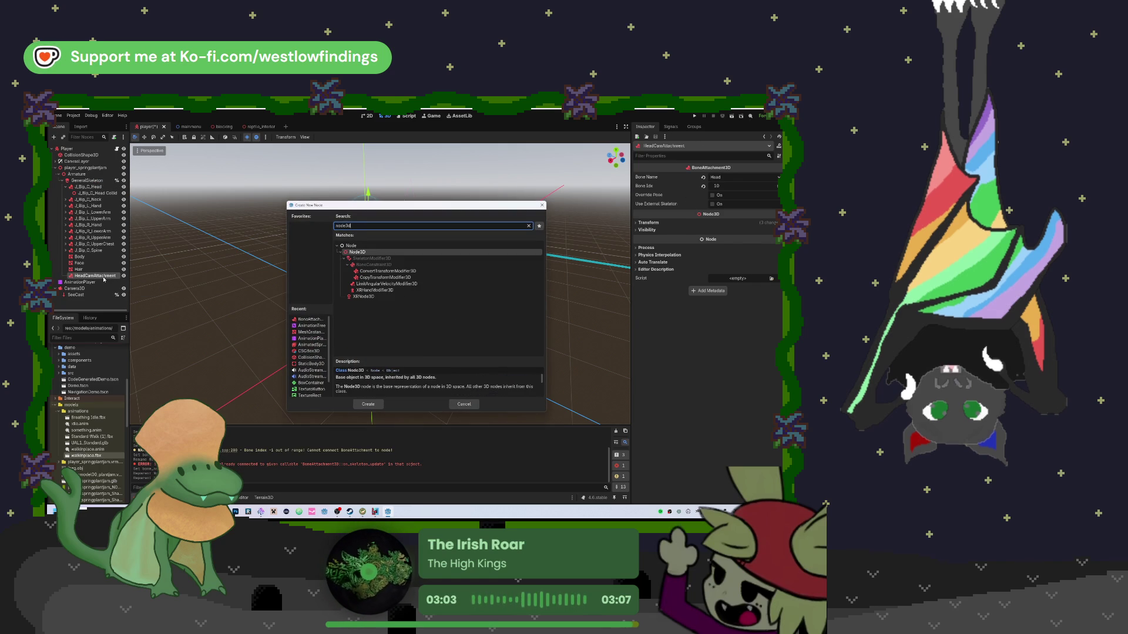
pyautogui.press('Return')
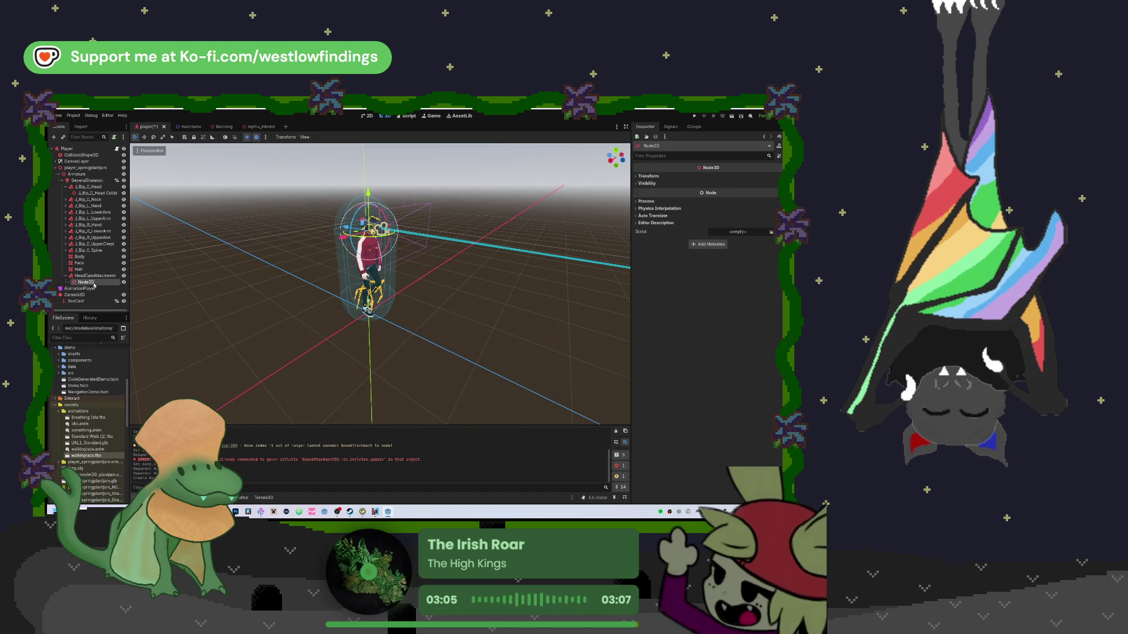
# Rename the new Node3D to HeadContainer, then bring Spotify to the front
pyautogui.write('Hea')
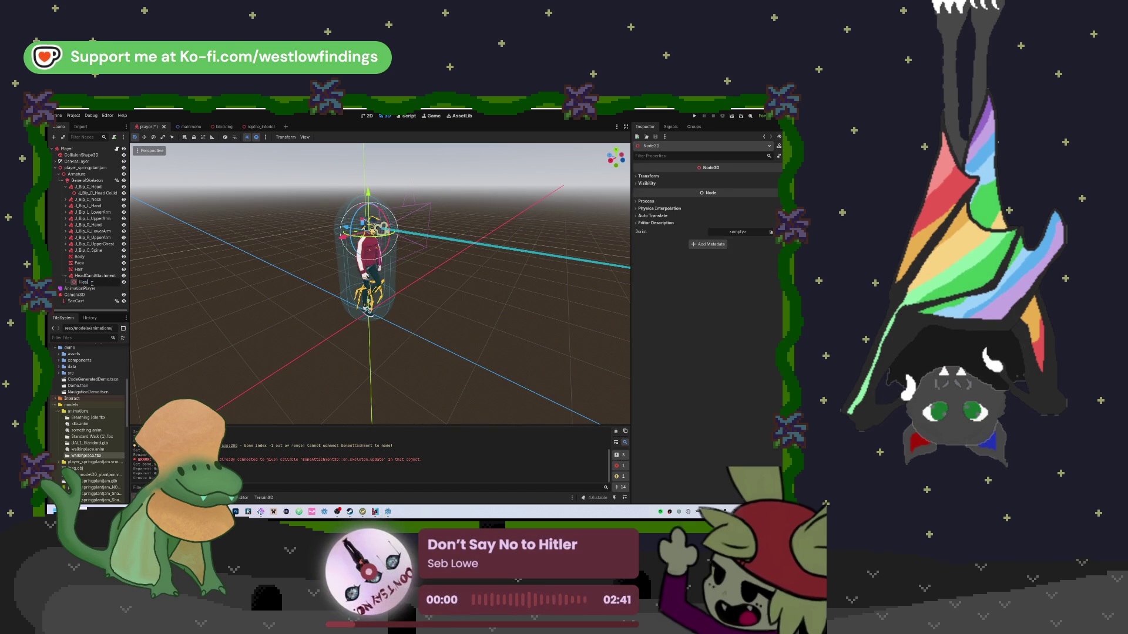
pyautogui.write('dnal')
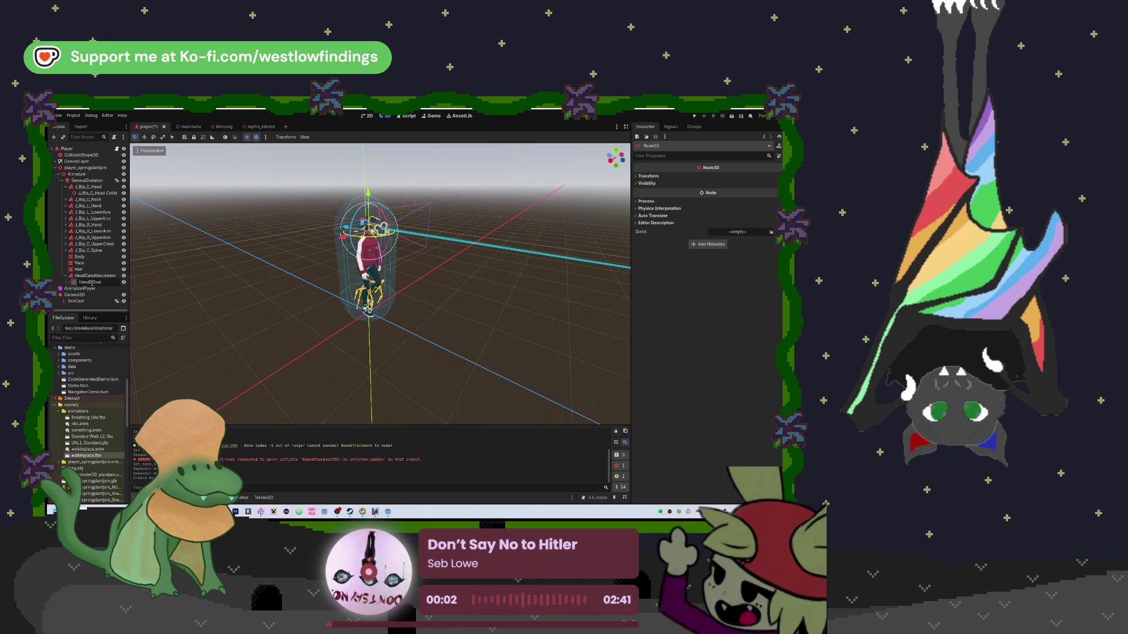
pyautogui.write('tral')
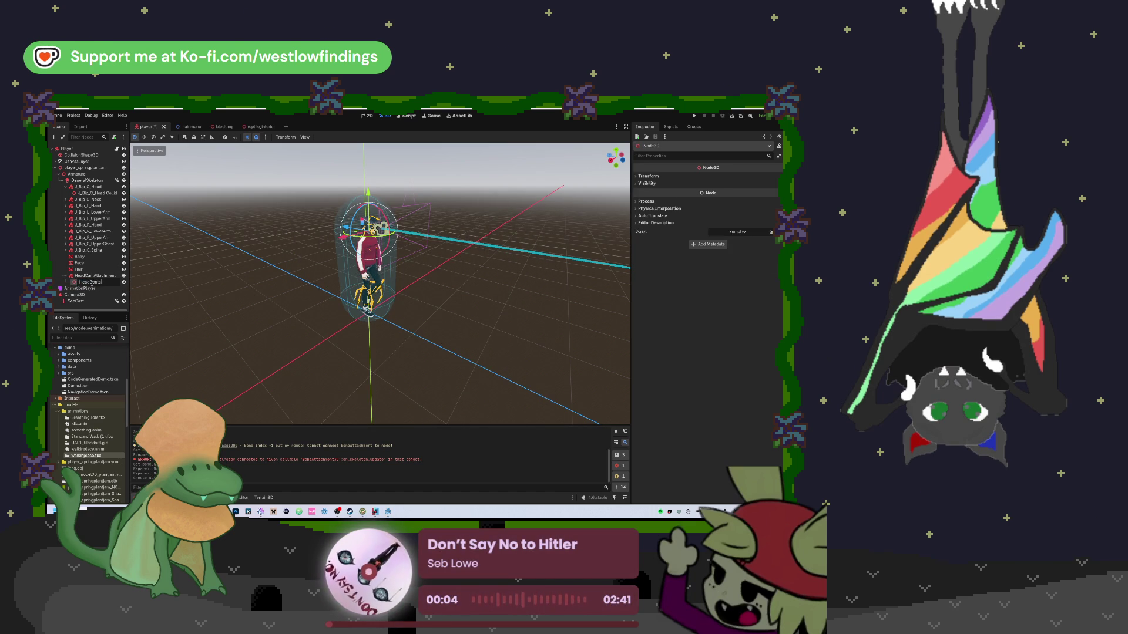
pyautogui.write('i')
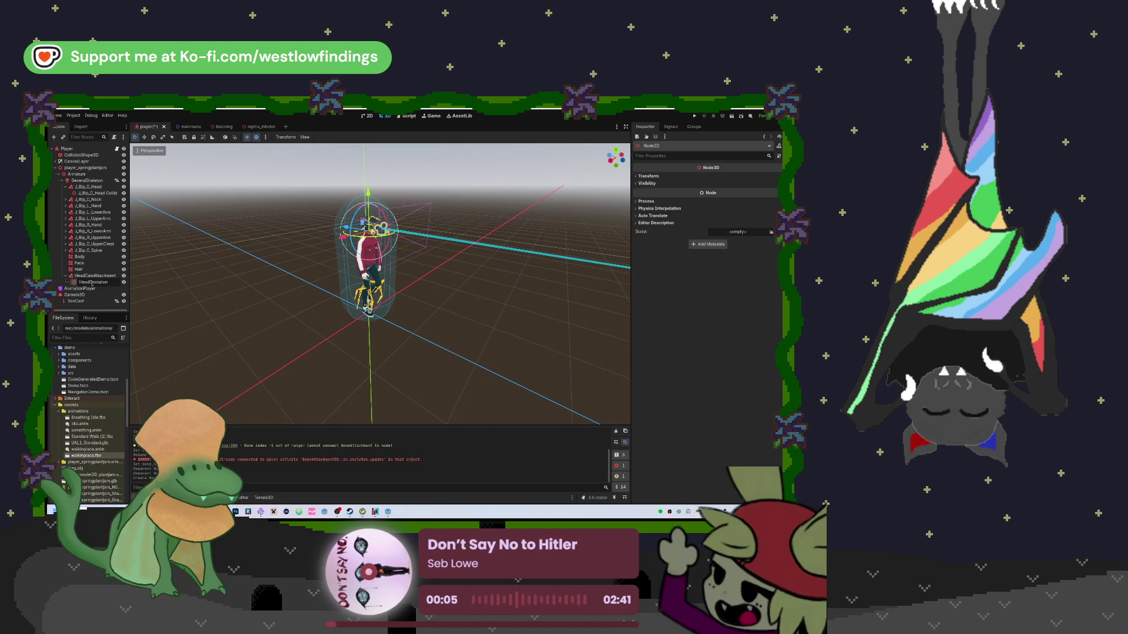
pyautogui.press('Return')
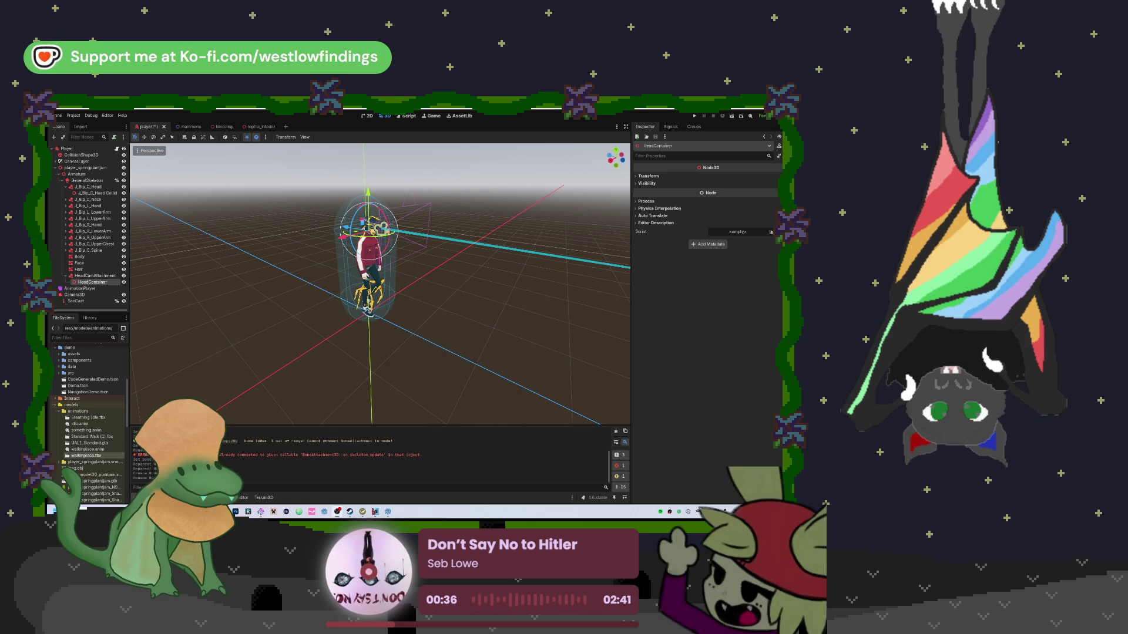
pyautogui.click(299, 511)
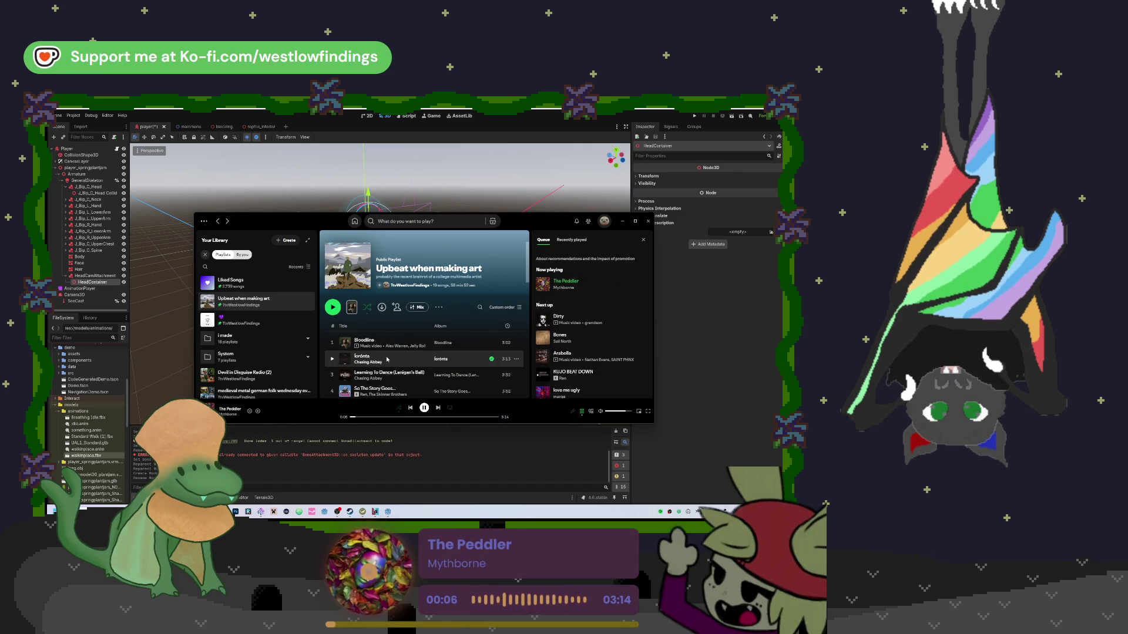
# Open the I made folder in Spotify's Your Library
pyautogui.scroll(-10, 392, 356)
pyautogui.scroll(5, 392, 356)
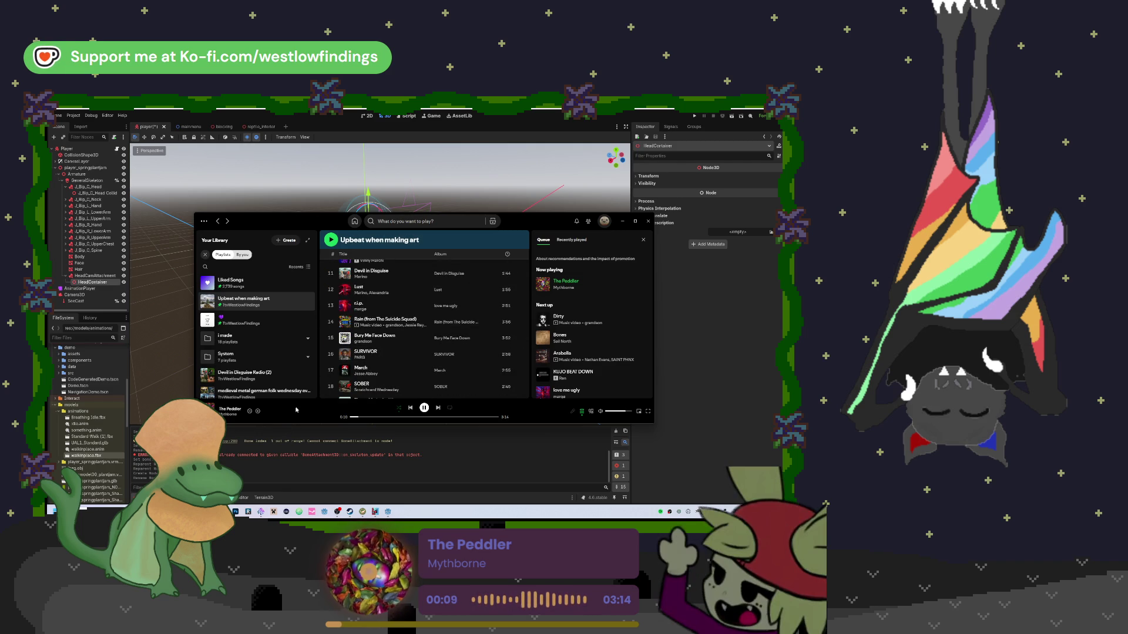
pyautogui.click(297, 433)
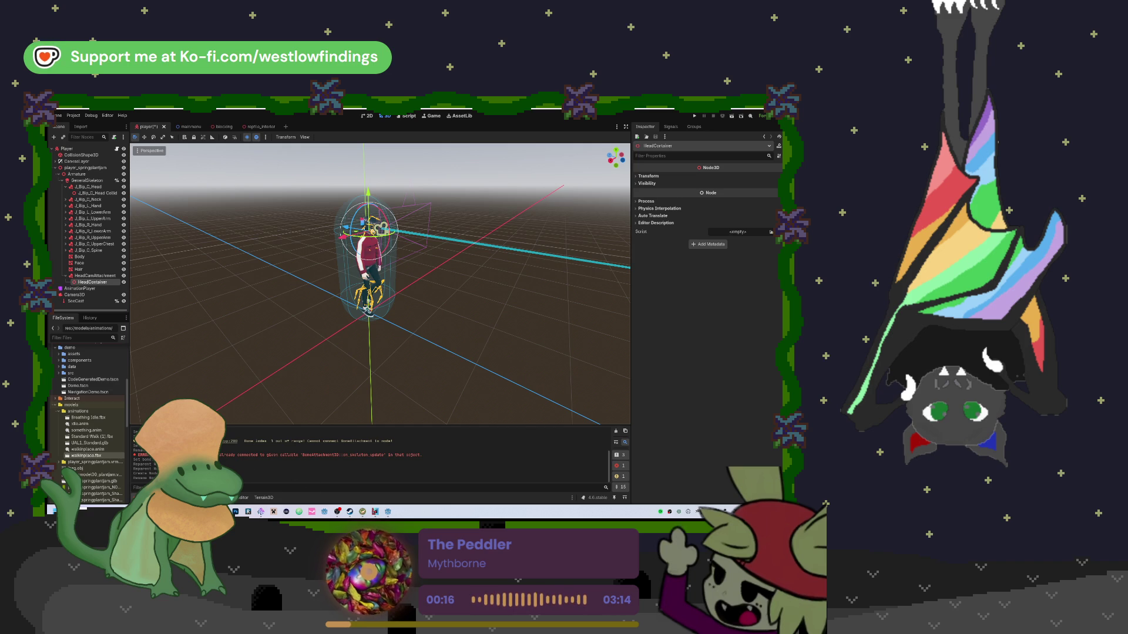
pyautogui.click(299, 512)
pyautogui.scroll(-3, 253, 311)
pyautogui.click(280, 345)
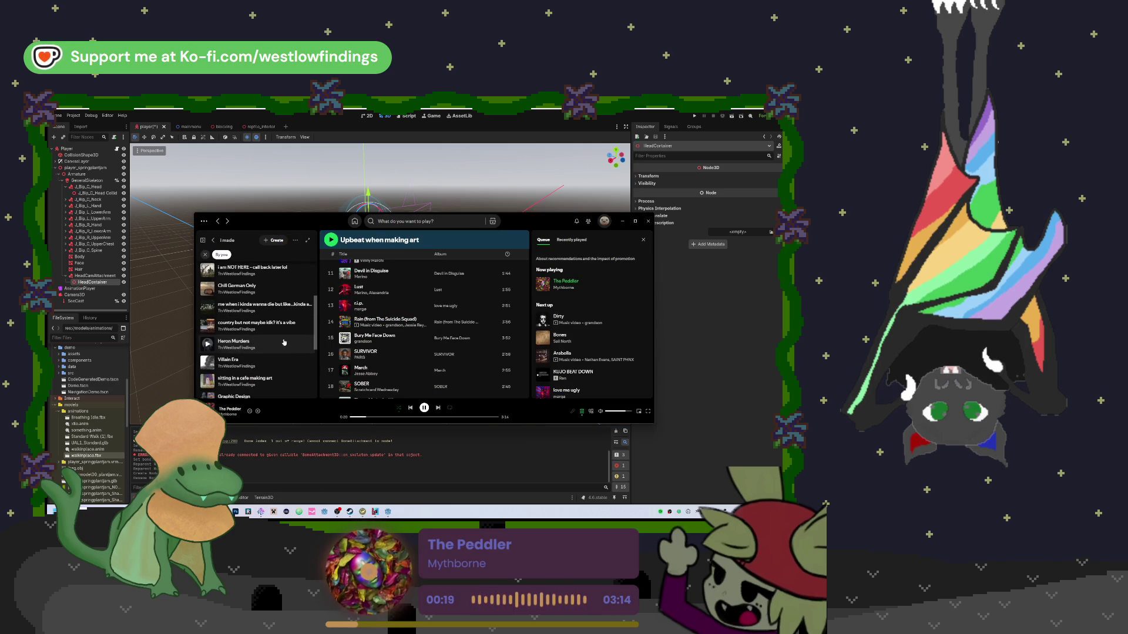
# Play the Graphic Design playlist, then move Camera3D under HeadContainer in Godot
pyautogui.scroll(-2, 282, 333)
pyautogui.scroll(-1, 283, 332)
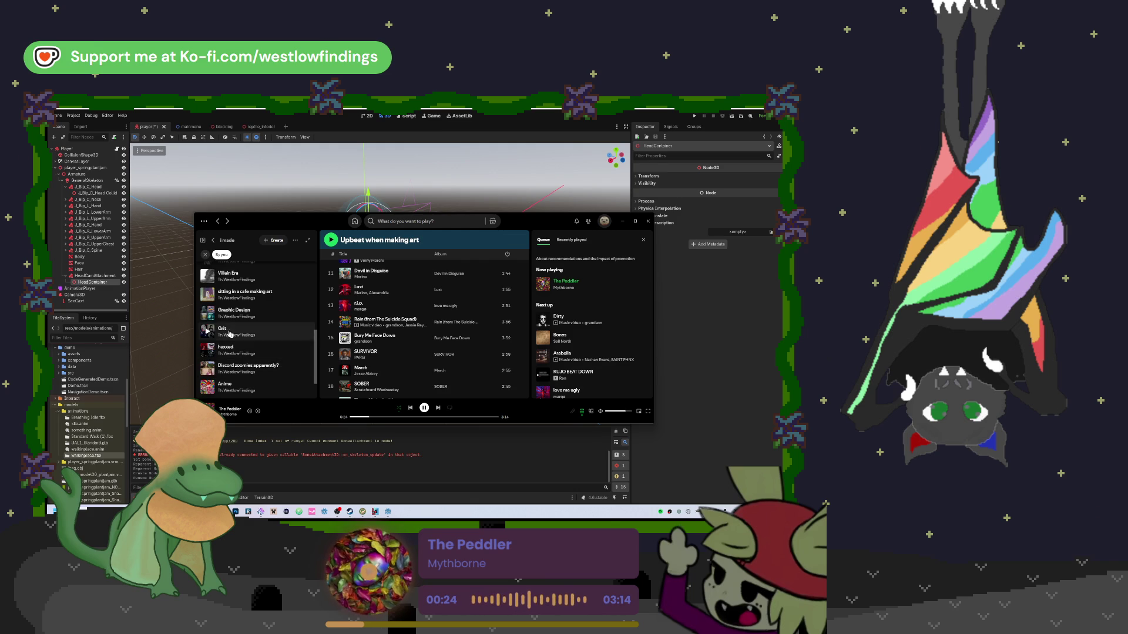
pyautogui.click(207, 313)
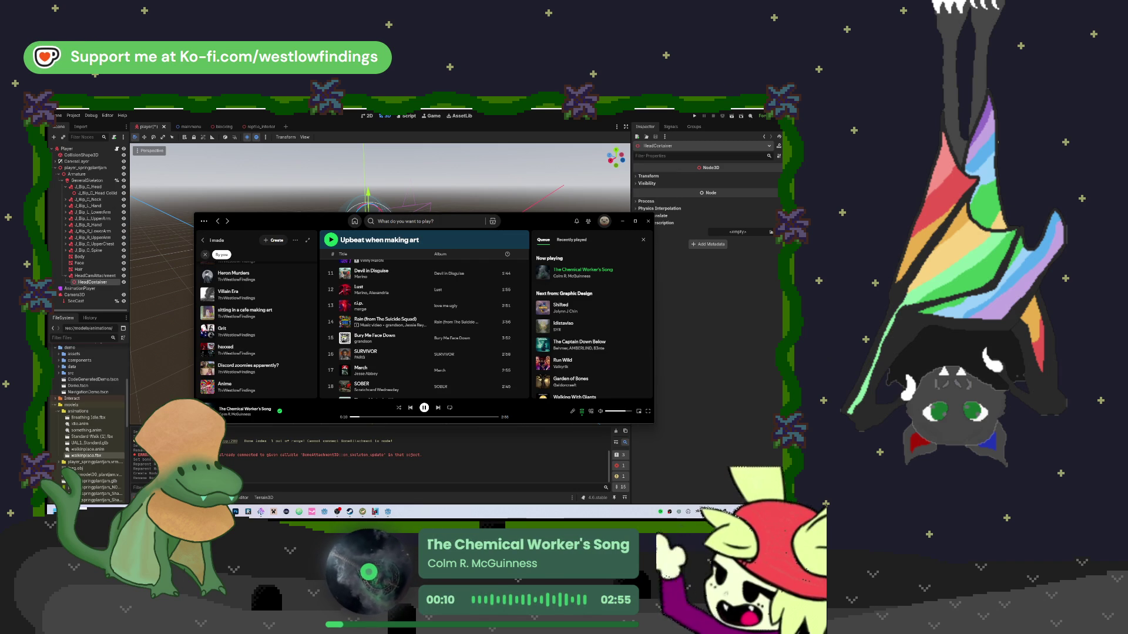
pyautogui.moveTo(74, 294); pyautogui.dragTo(89, 283)
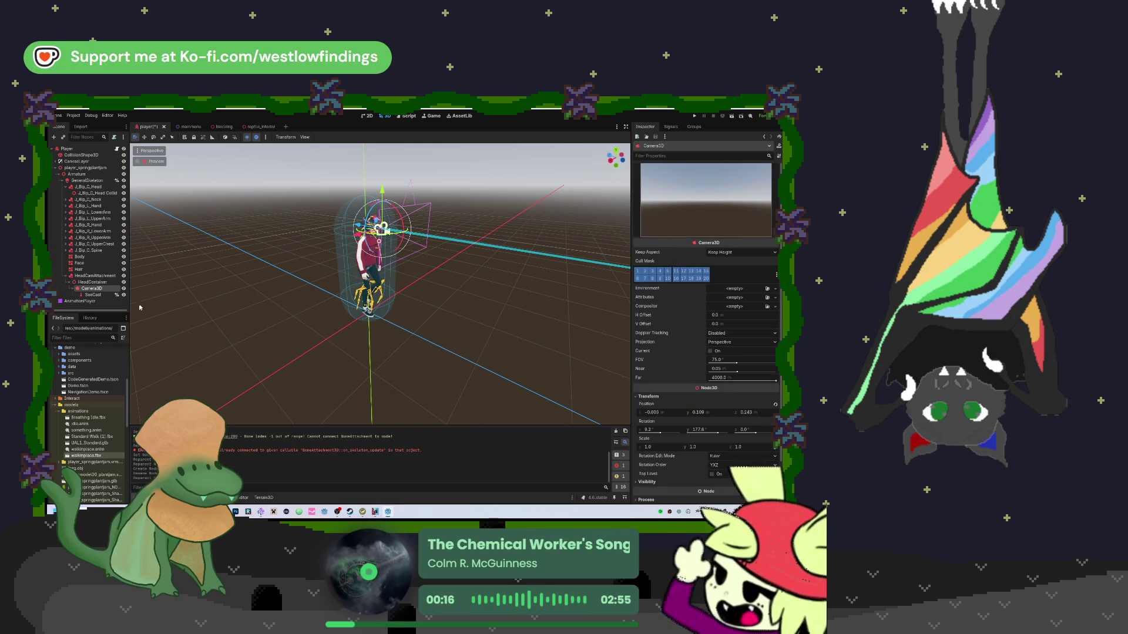